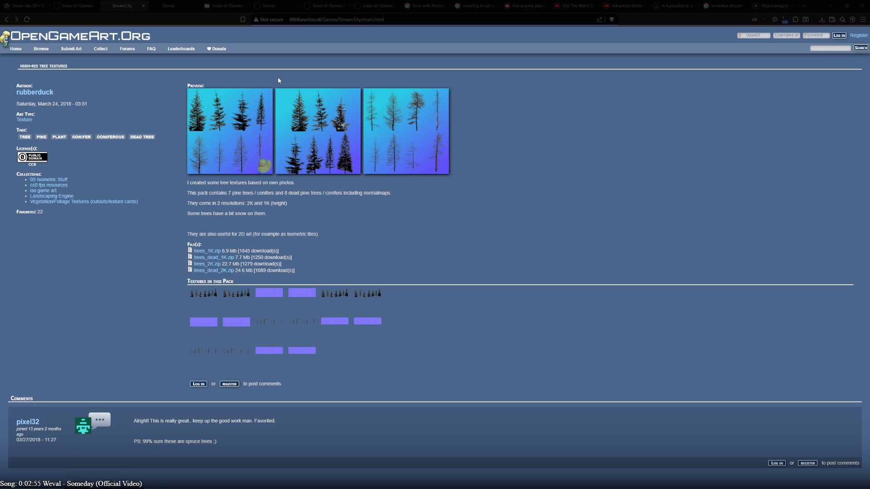
- Search Google for an online photo resizer, open ImageResizer.com and drag the tree texture onto it
type("onlin")
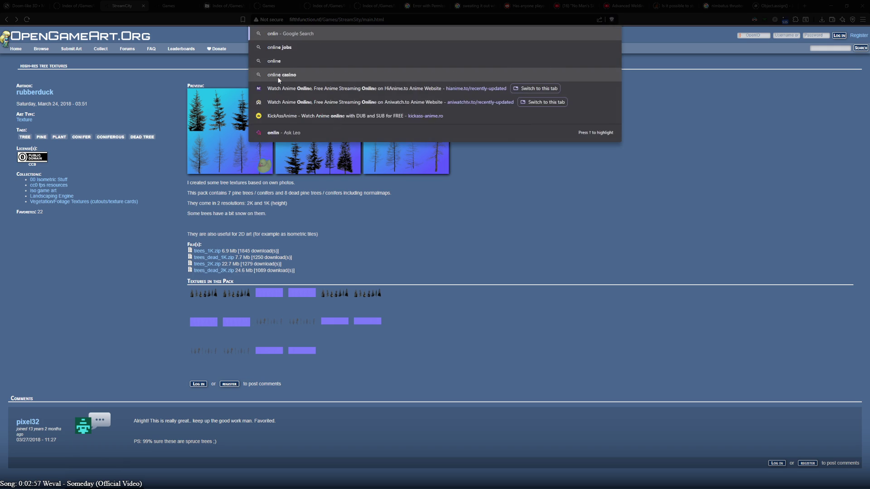
type("e photo resize")
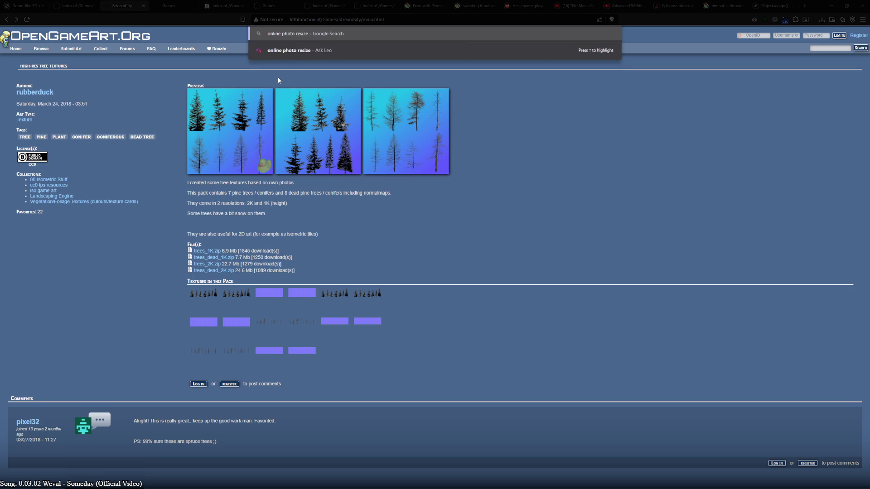
key("Escape")
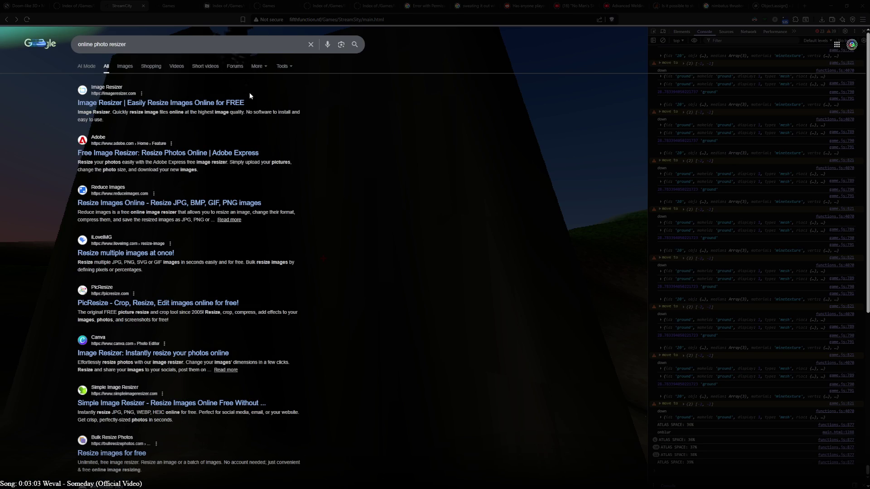
left_click(226, 104)
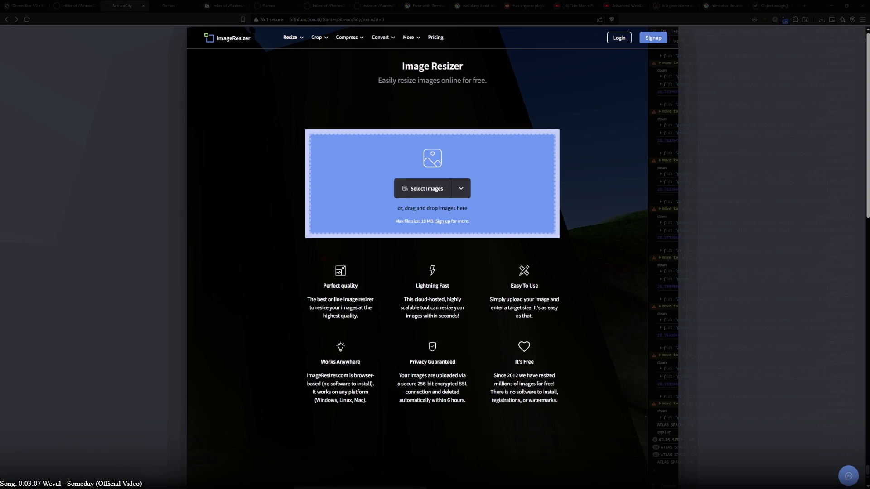
left_click_drag(869, 184, 609, 182)
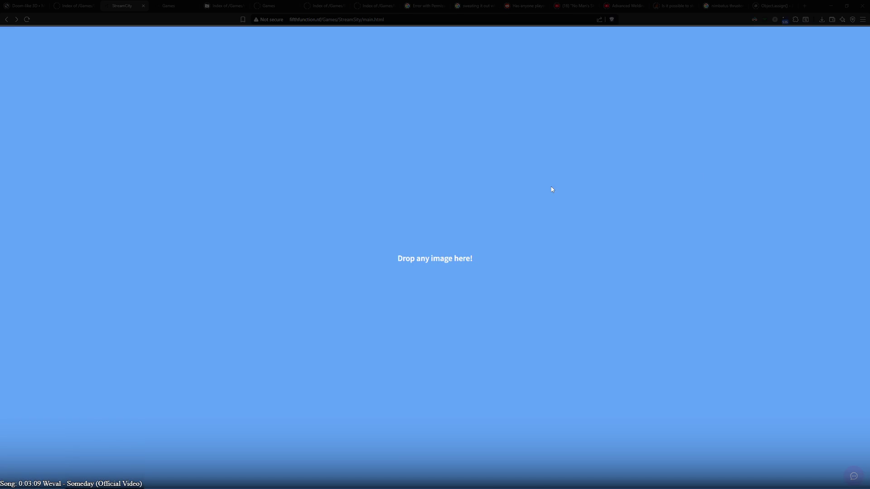
- Upload the 3157 × 1024 tree_collection_1K.png, then switch to the Crop Image tool and leave the resize editor
left_click_drag(552, 189, 550, 186)
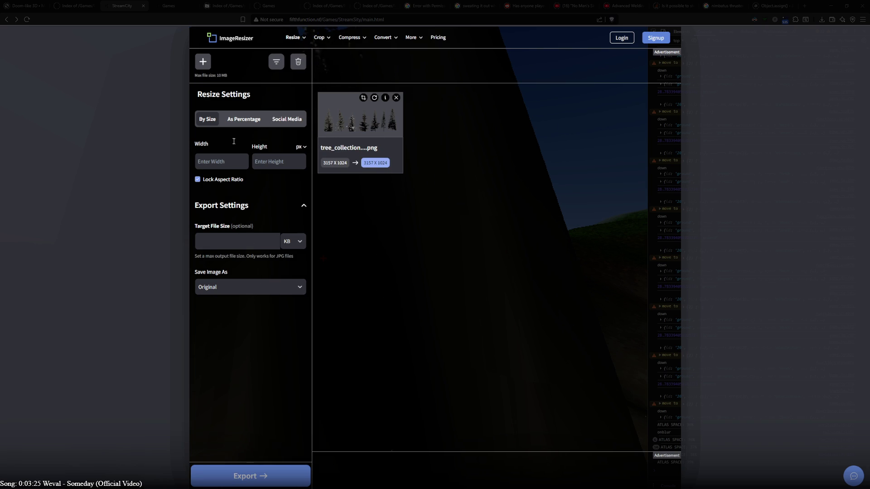
left_click(318, 38)
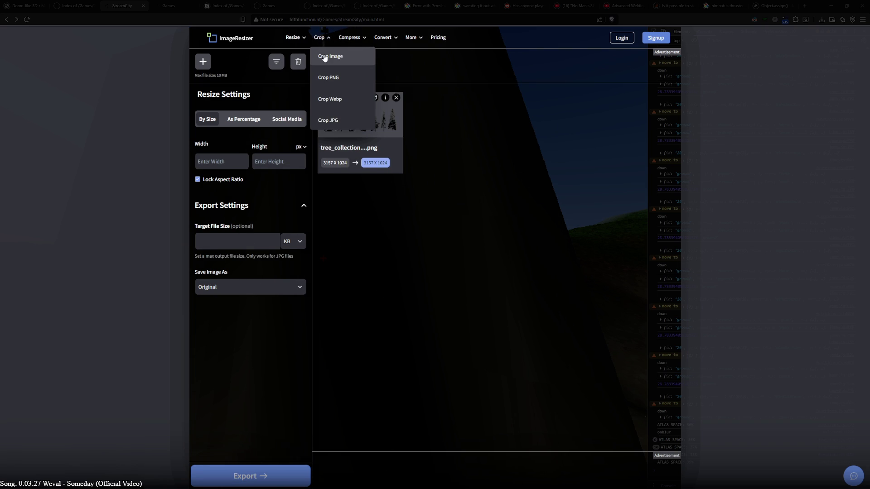
left_click(325, 57)
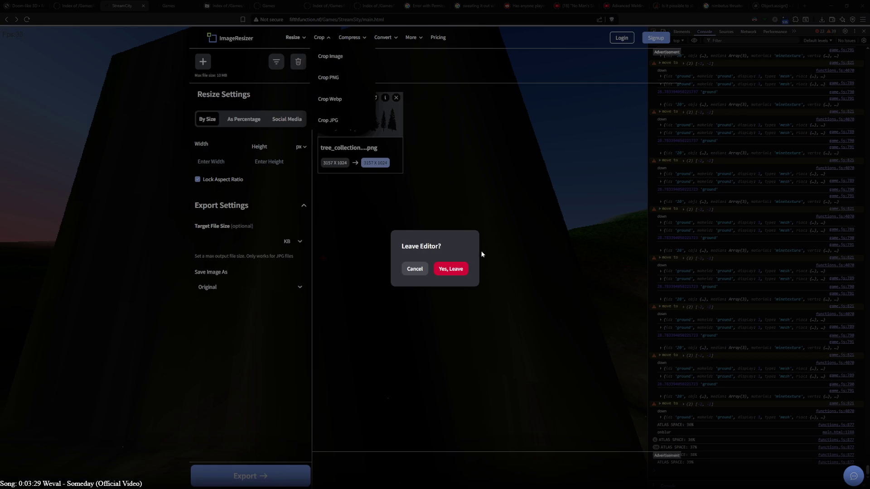
left_click(453, 270)
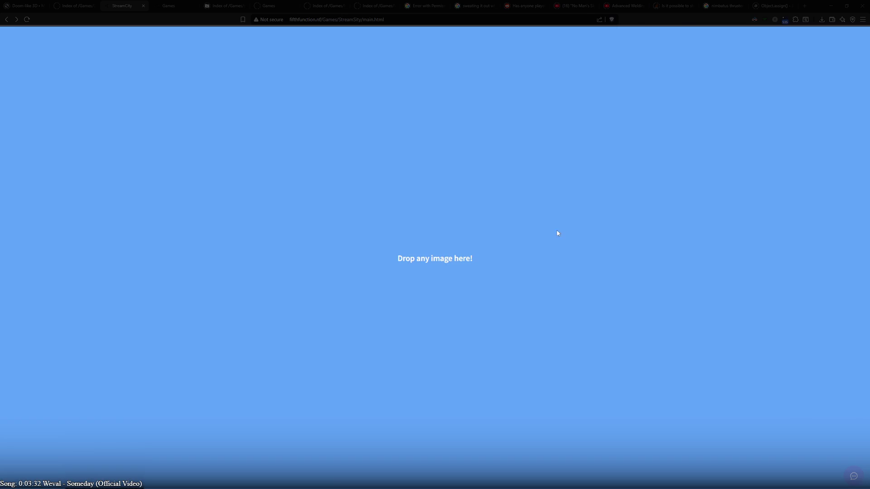
- Load the tree image into the crop editor and drag the crop box around the rightmost tree
left_click_drag(557, 233, 543, 227)
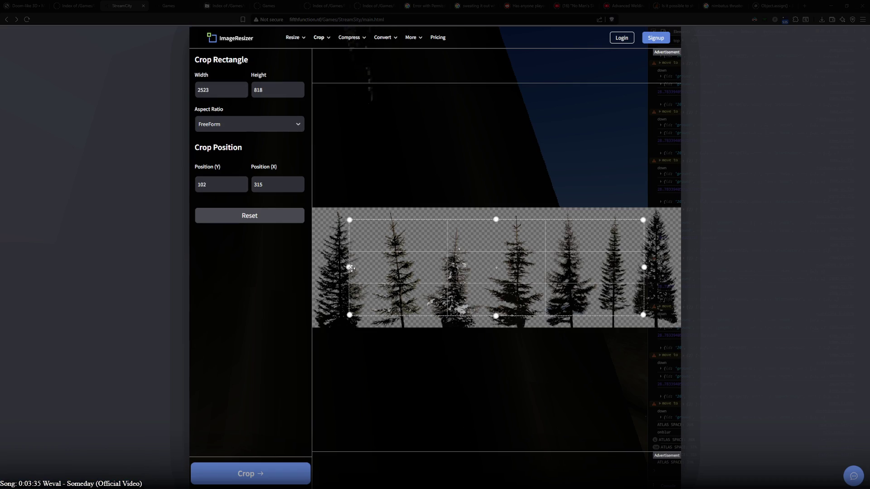
left_click_drag(351, 268, 295, 270)
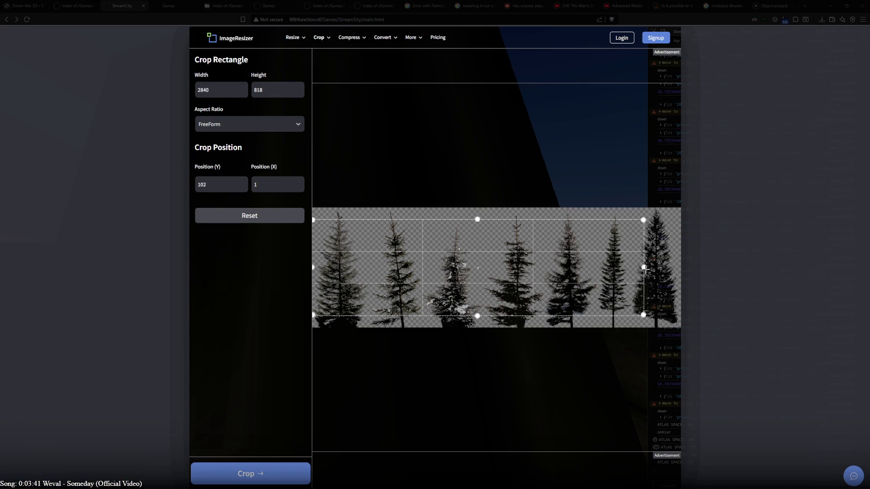
mouse_move(644, 268)
left_mouse_down()
mouse_move(713, 274)
mouse_move(637, 271)
mouse_move(658, 362)
left_mouse_up()
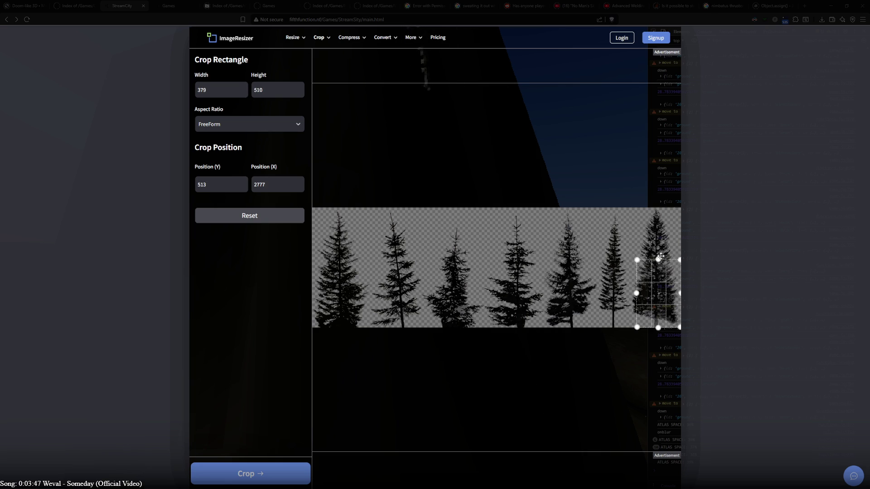
left_click_drag(659, 267, 658, 206)
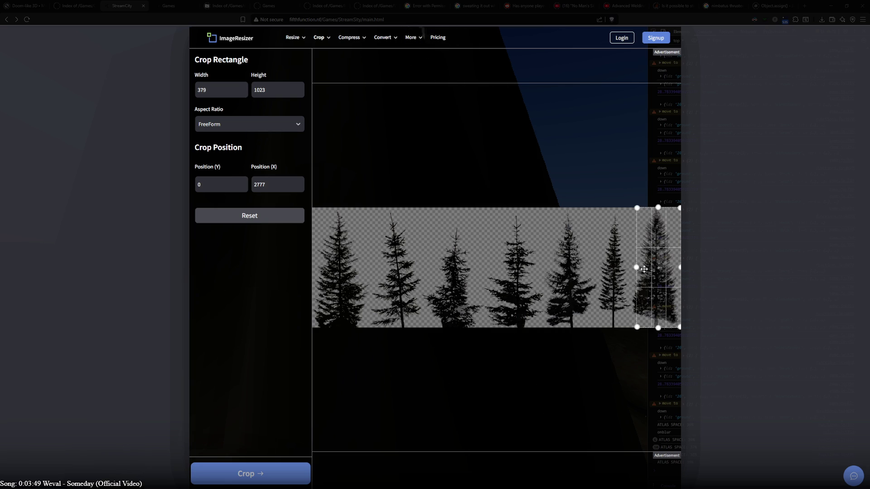
left_click_drag(637, 268, 632, 268)
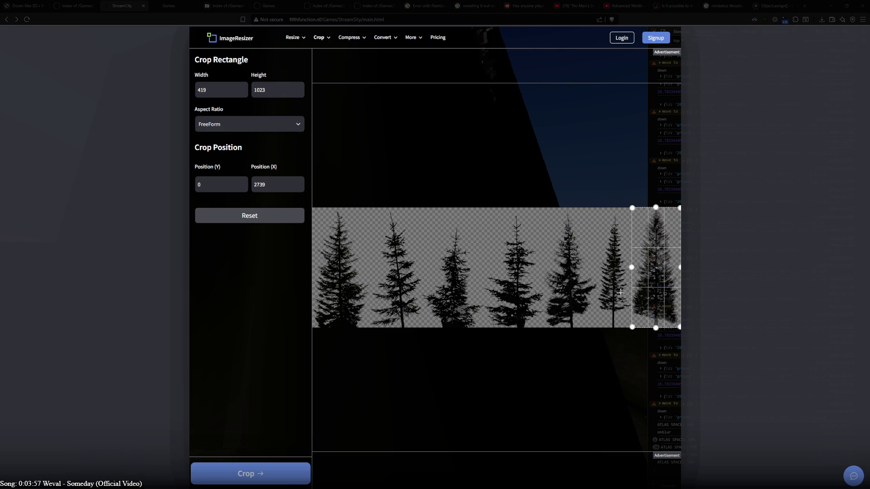
scroll(642, 381, "up", 4, "ctrl")
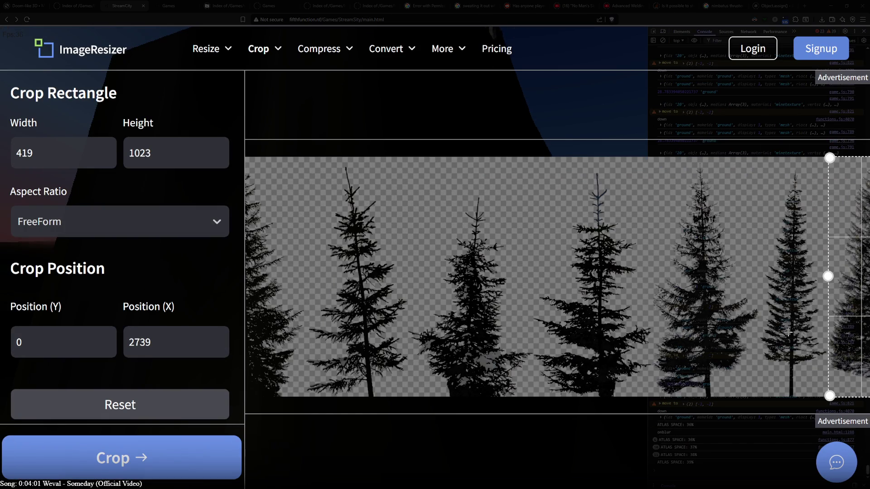
left_click_drag(828, 276, 828, 276)
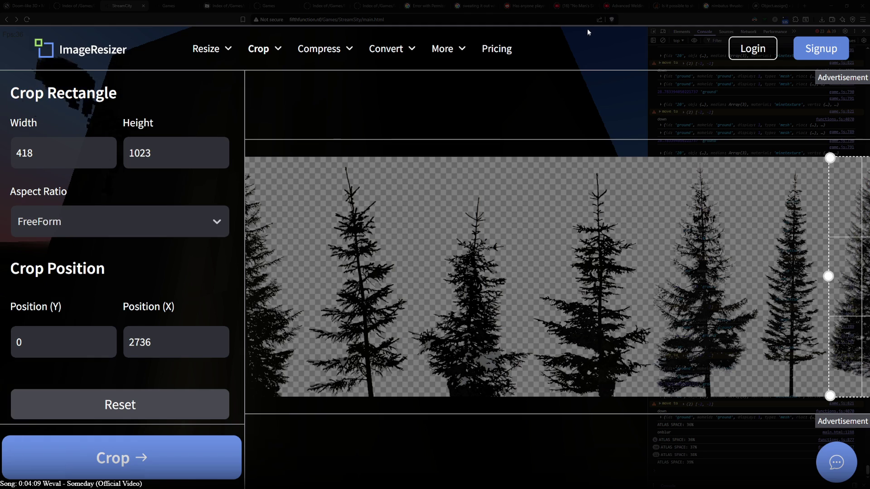
- Reset page zoom, keep FreeForm aspect ratio and apply the 418 × 1023 crop at X 2736, Y 0
key("ctrl+minus")
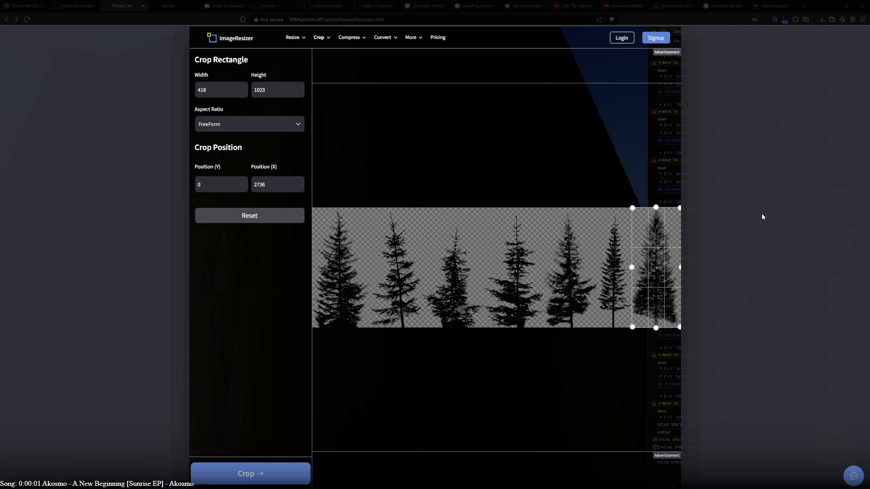
left_click(273, 129)
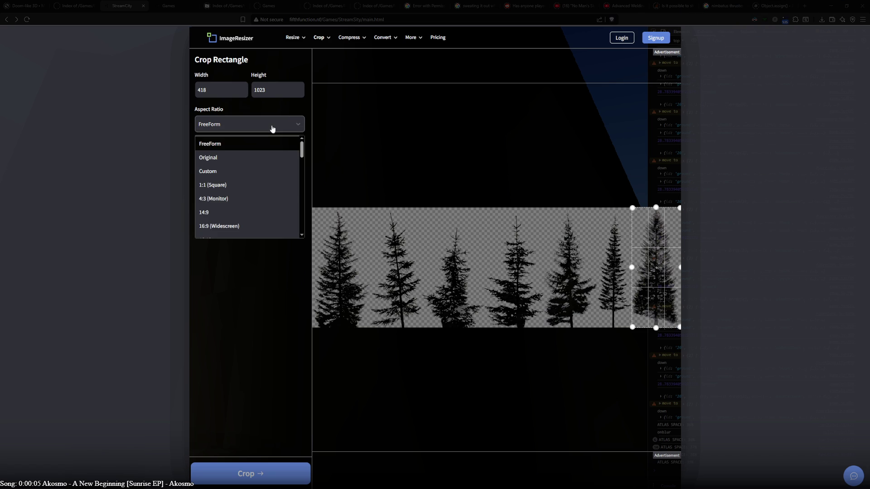
left_click(272, 129)
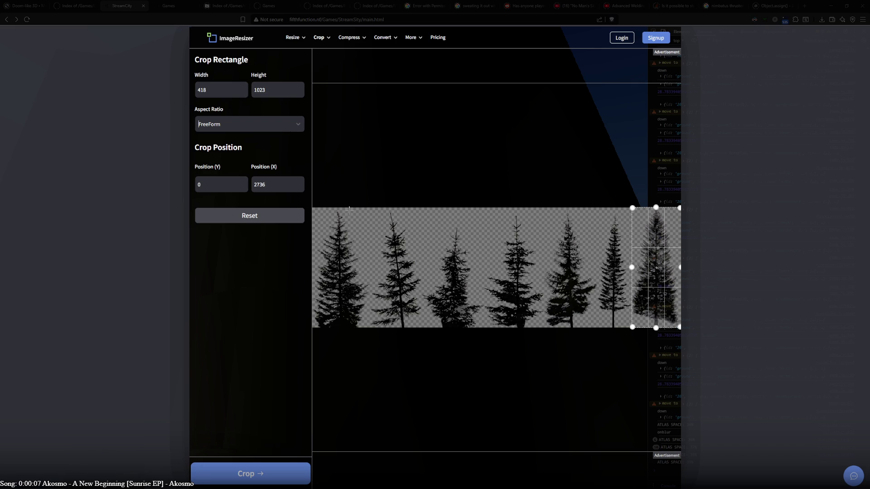
left_click(259, 474)
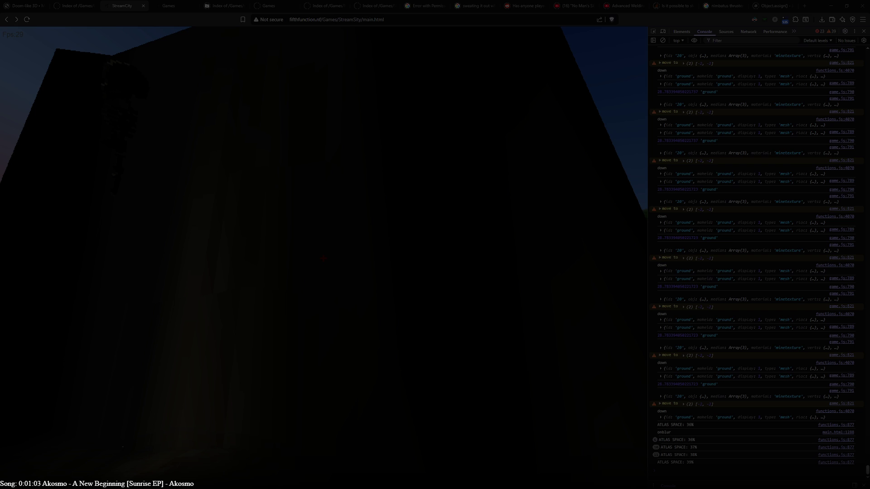
- Confirm leaving the editor to reach ImageResizer's Crop PNG upload page
left_click(440, 270)
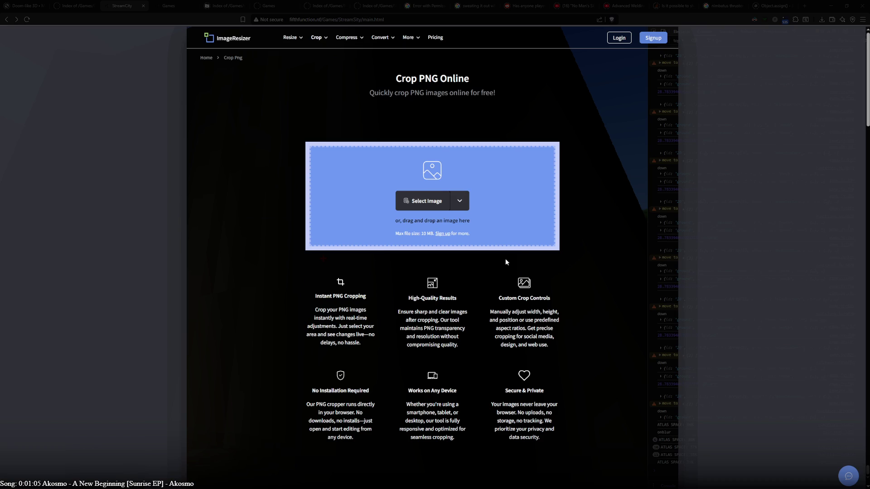
- Load the tree image into Crop PNG and frame the rightmost tree at full image height
left_click_drag(665, 233, 550, 229)
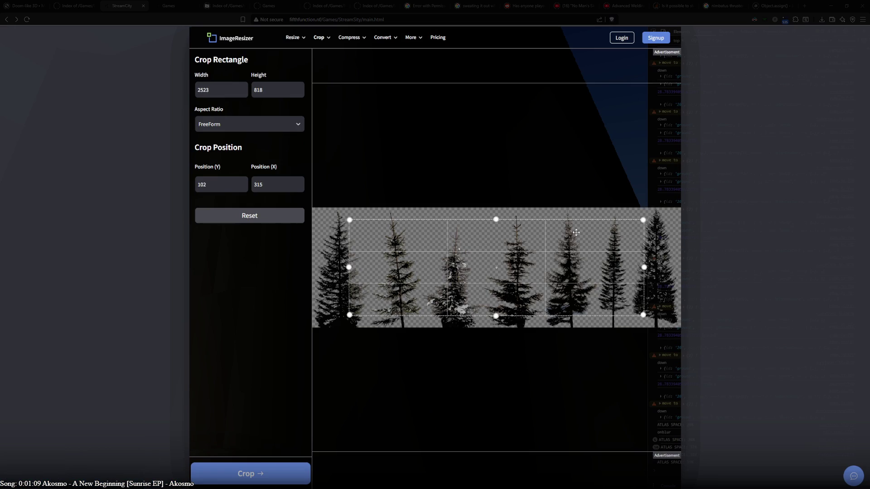
left_click_drag(645, 268, 708, 271)
left_click_drag(356, 265, 629, 268)
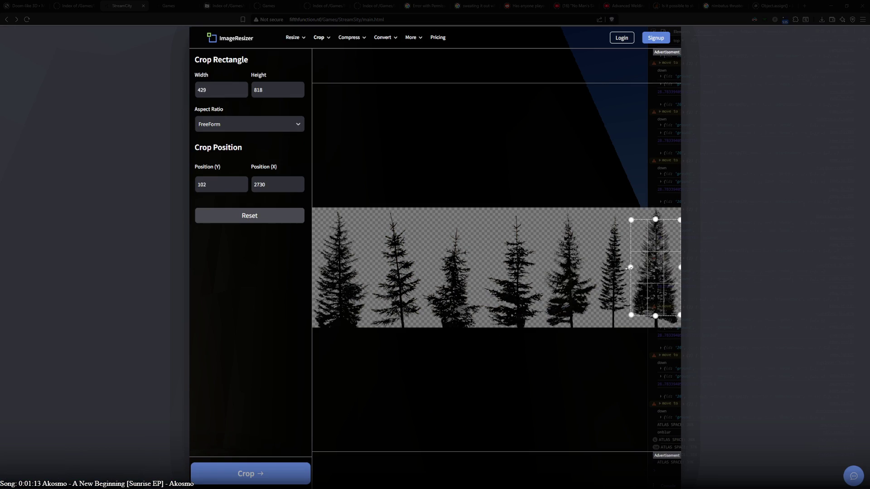
left_click_drag(655, 219, 655, 207)
left_click_drag(655, 316, 661, 361)
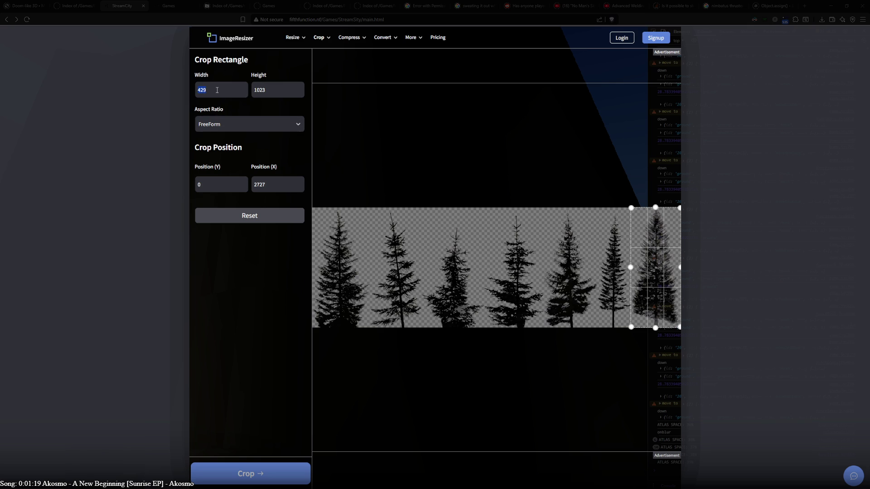
- Set the crop width to 418 and push the box to the right edge at X 2738, Y 0
type("41")
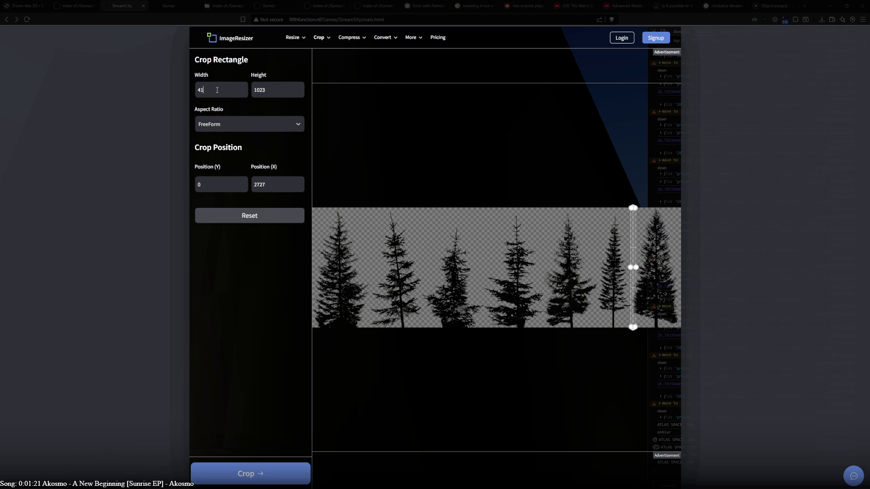
type("8")
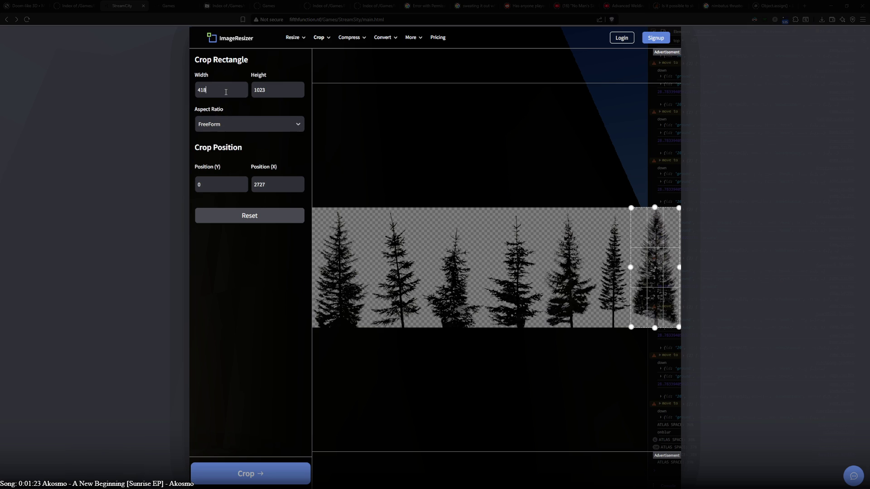
left_click_drag(676, 266, 692, 265)
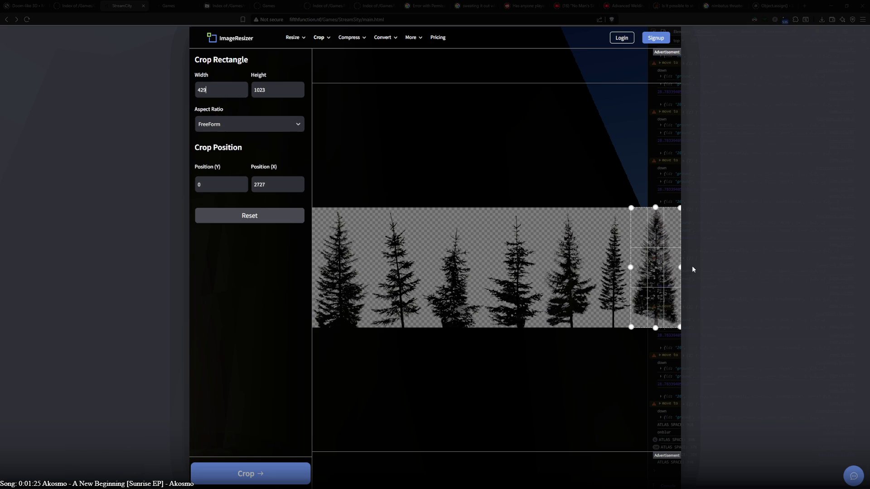
left_click(218, 92)
key("BackSpace")
key("BackSpace")
type("18")
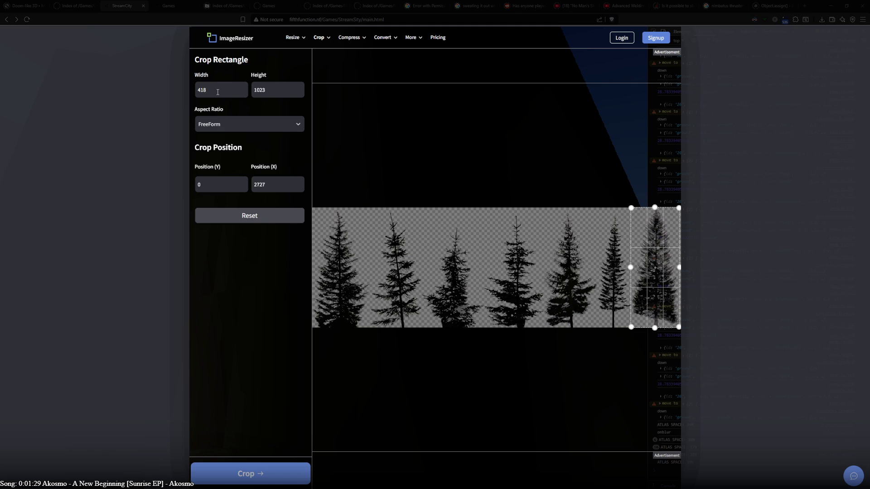
left_click_drag(653, 287, 670, 287)
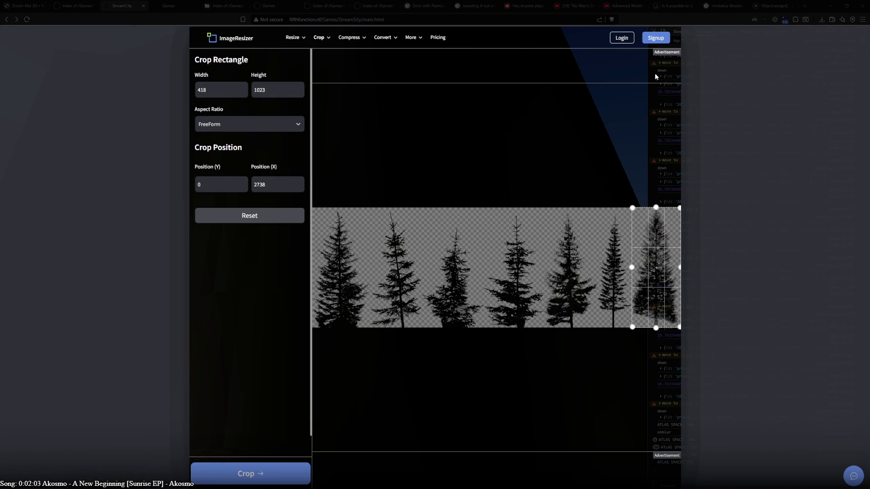
- Browse the site's convert, compress, crop and resize menus, then close the Resize list
left_click(380, 38)
left_click(410, 39)
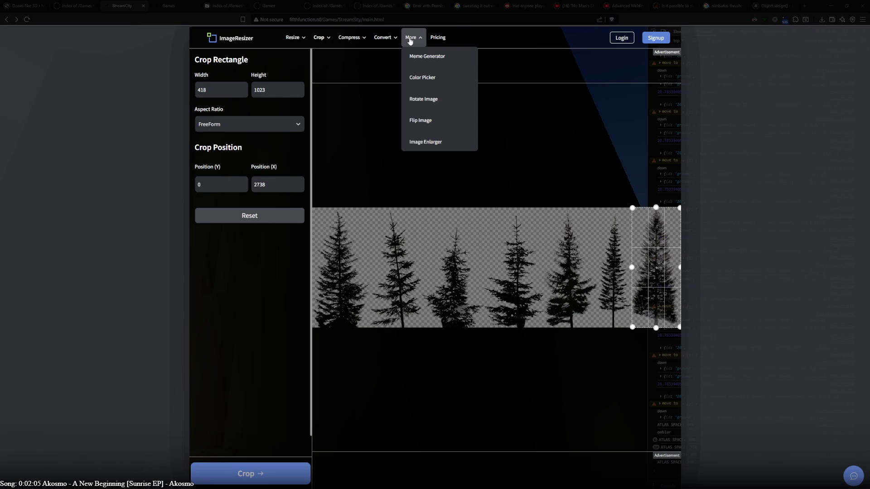
left_click(409, 40)
left_click(407, 40)
left_click(380, 39)
left_click(408, 40)
left_click(345, 40)
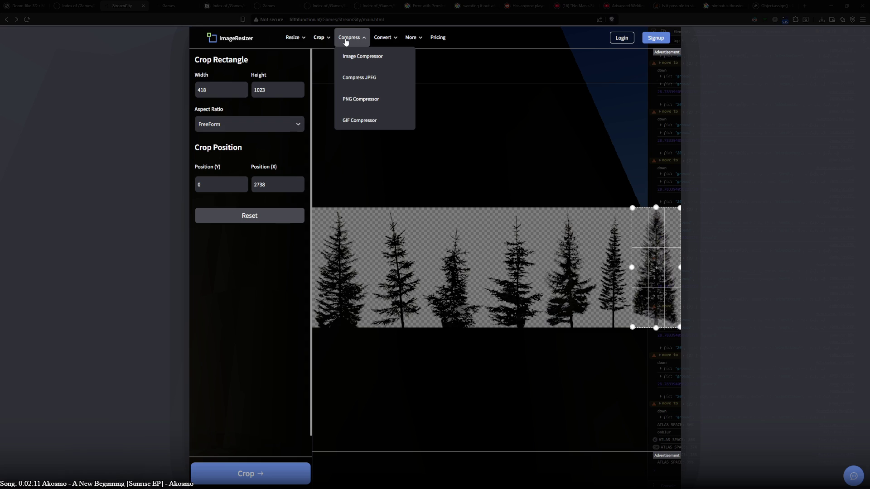
left_click(321, 38)
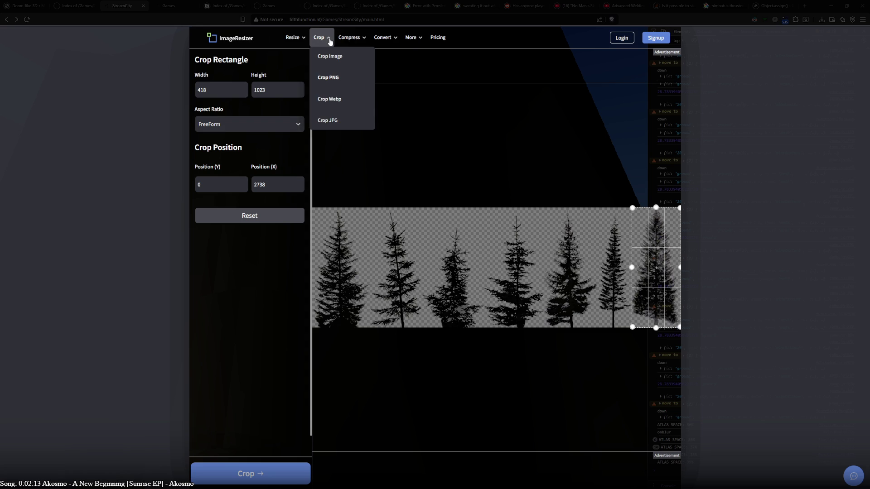
left_click(348, 39)
left_click(296, 39)
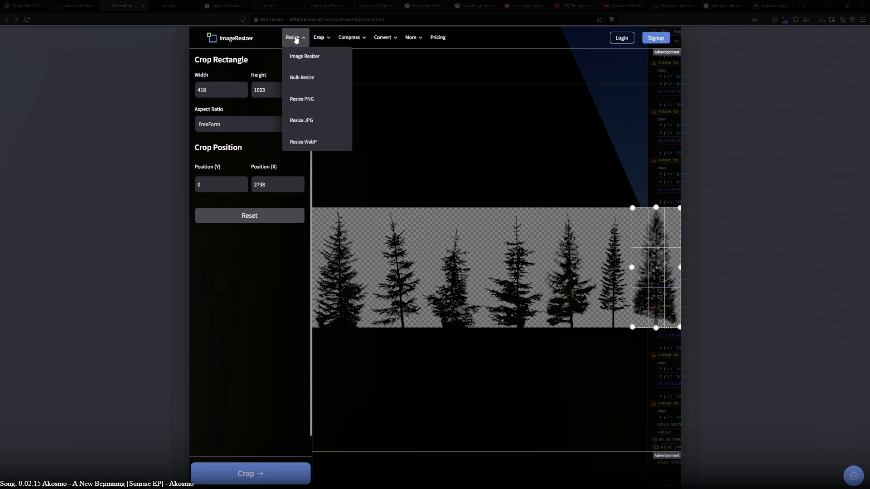
left_click(123, 28)
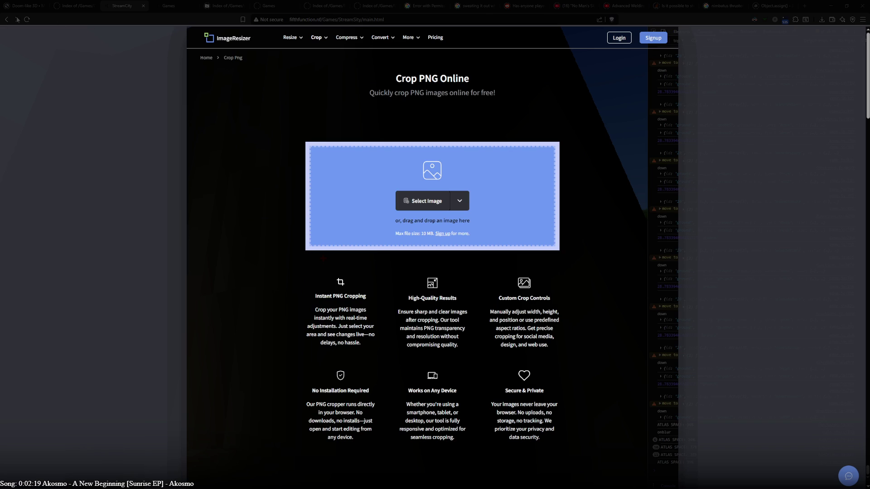
- Go back through browser history to the Google 'online photo resizer' results
left_click(7, 20)
left_click(7, 20)
left_click(6, 21)
left_click(6, 21)
left_click(7, 21)
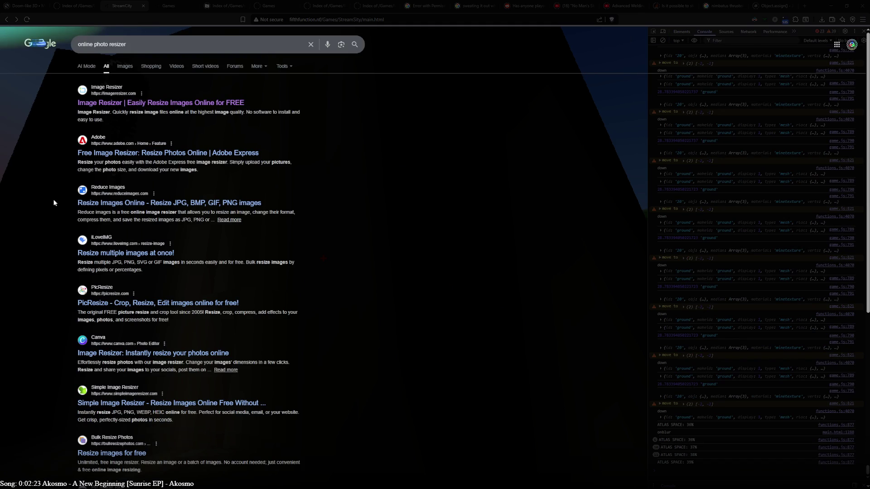
- Open Adobe Express's Free Image Resizer and upload the tree PNG from the file manager
left_click(92, 155)
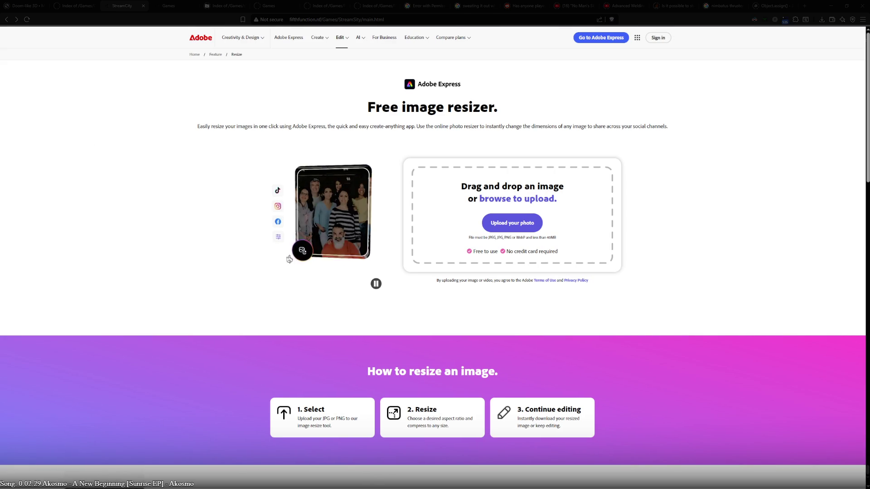
left_click_drag(858, 249, 569, 223)
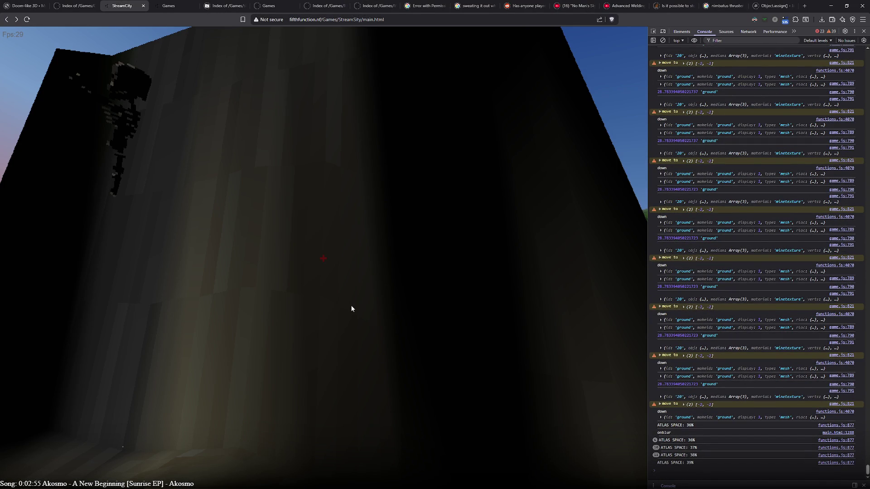
- Look around the StreamCity game level, then release the mouse with Esc
left_click(360, 225)
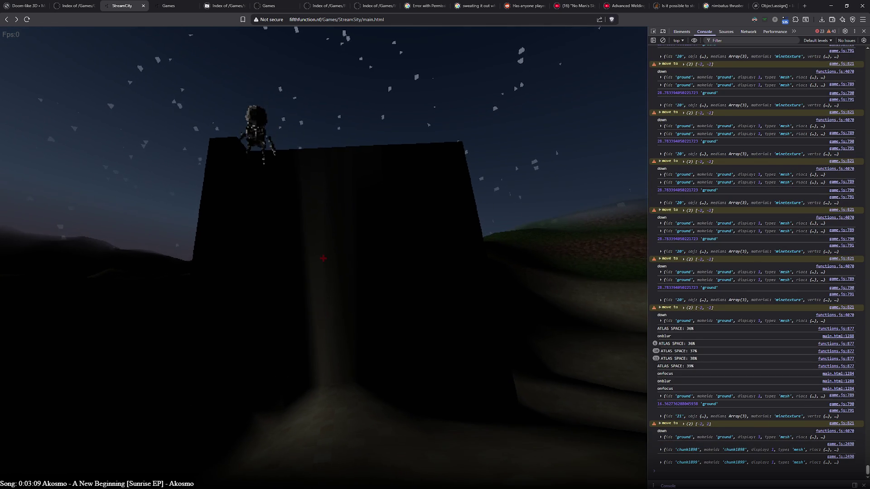
key("Escape")
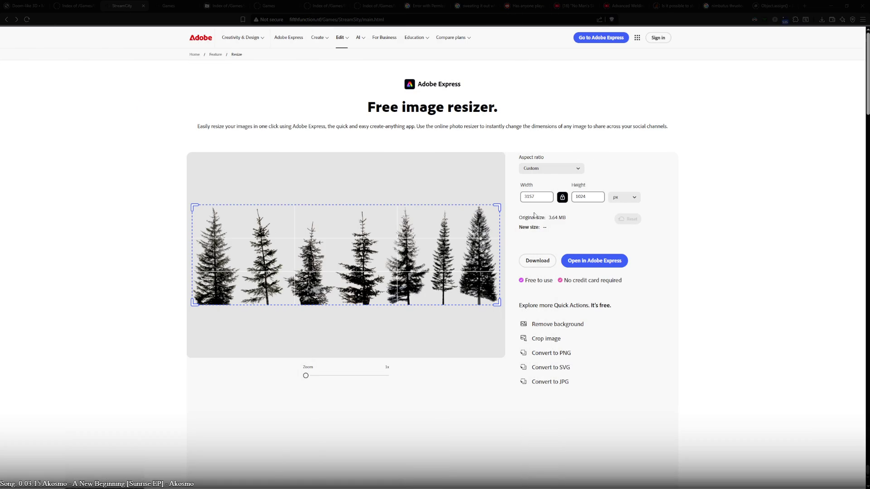
- Try framing the right-hand trees with the crop box, then reset the crop to the full image
mouse_move(191, 259)
left_mouse_down()
mouse_move(443, 259)
mouse_move(214, 259)
mouse_move(428, 247)
mouse_move(412, 248)
left_mouse_up()
mouse_move(261, 299)
left_mouse_down()
mouse_move(491, 241)
mouse_move(458, 236)
left_mouse_up()
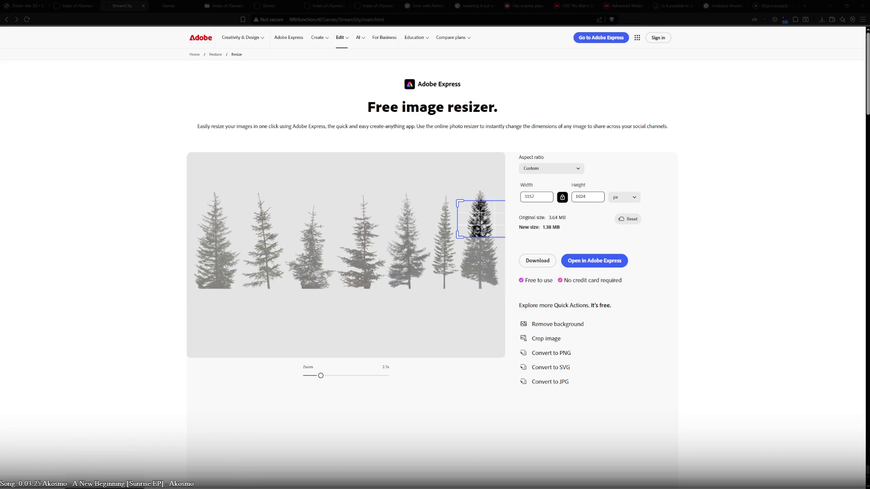
mouse_move(480, 201)
left_mouse_down()
mouse_move(334, 228)
mouse_move(407, 187)
left_mouse_up()
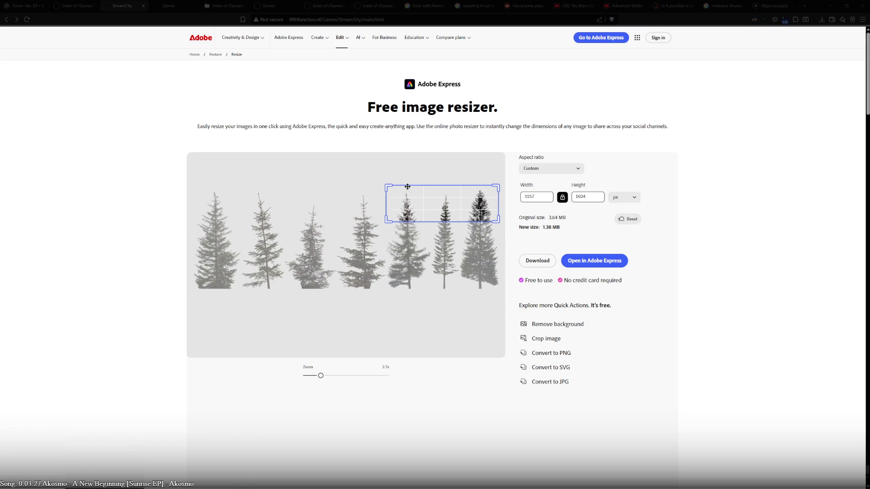
mouse_move(400, 272)
left_mouse_down()
mouse_move(358, 274)
mouse_move(381, 268)
mouse_move(412, 286)
mouse_move(278, 281)
mouse_move(388, 272)
mouse_move(351, 303)
left_mouse_up()
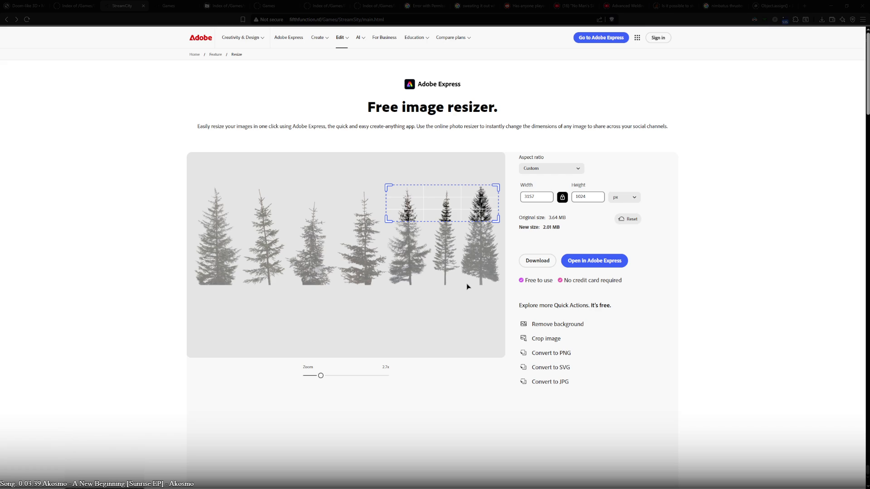
left_click(555, 170)
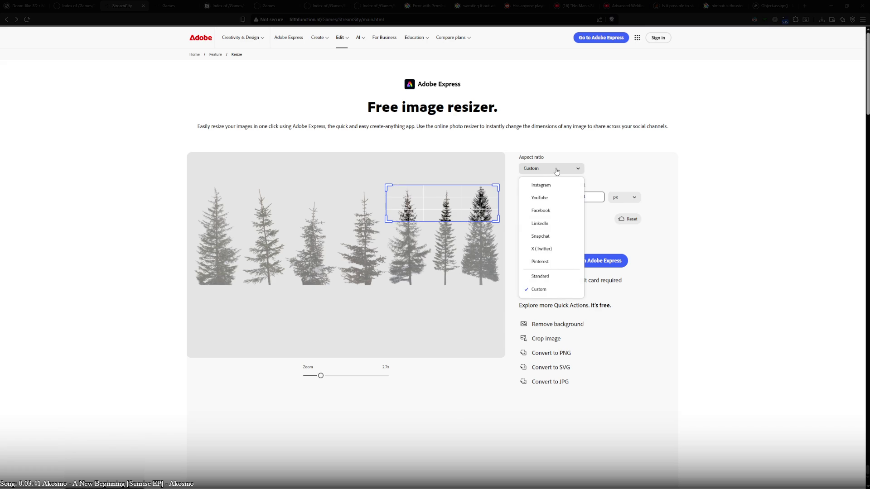
left_click(547, 169)
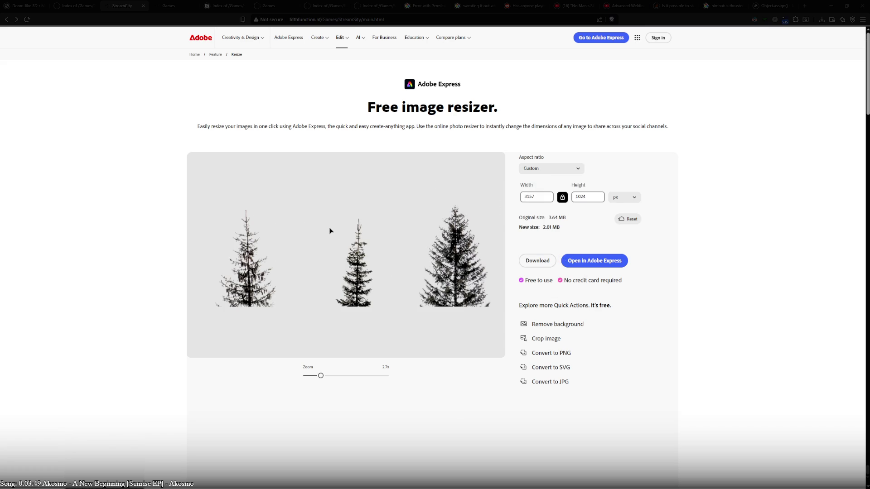
left_click(636, 219)
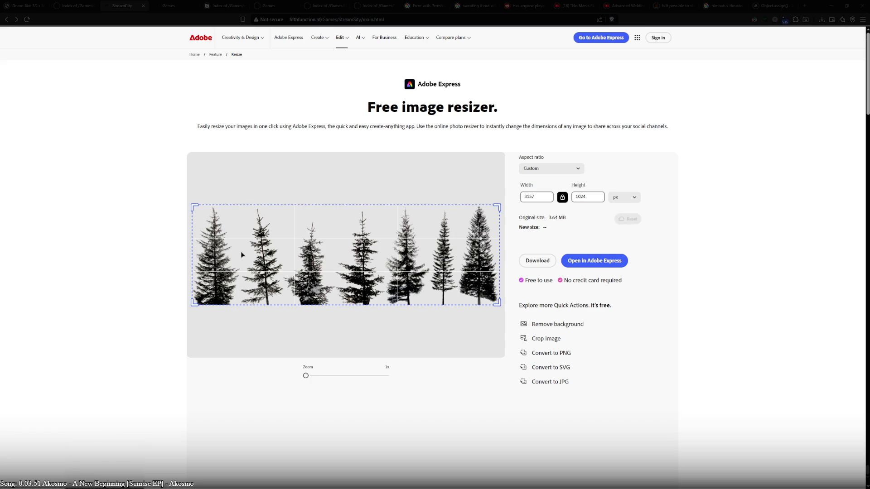
- Unlock the aspect ratio and fit the crop box around the full-height rightmost tree
mouse_move(194, 303)
left_mouse_down()
mouse_move(306, 291)
mouse_move(375, 299)
mouse_move(461, 219)
left_mouse_up()
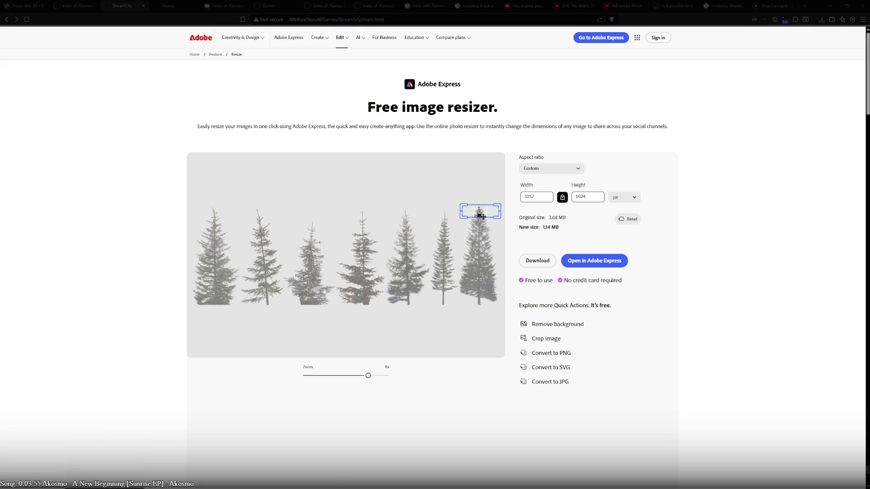
left_click(578, 172)
left_click(578, 172)
left_click(562, 197)
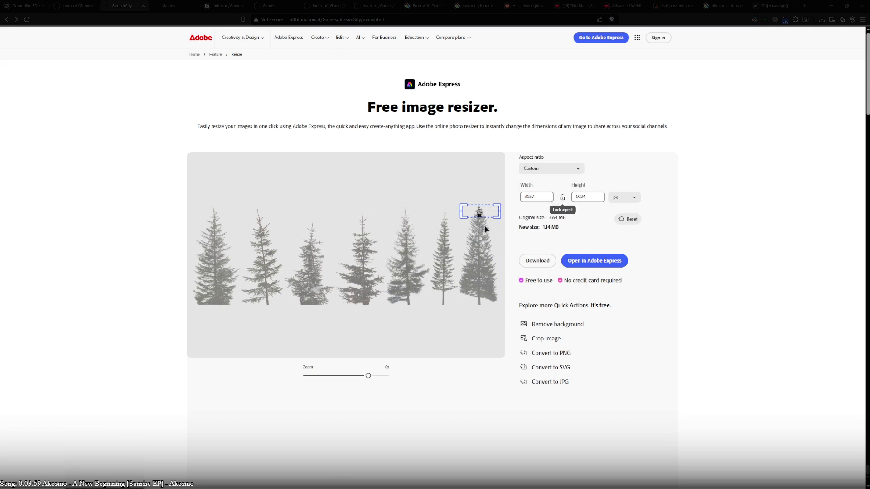
mouse_move(500, 218)
left_mouse_down()
mouse_move(497, 307)
mouse_move(496, 207)
left_mouse_up()
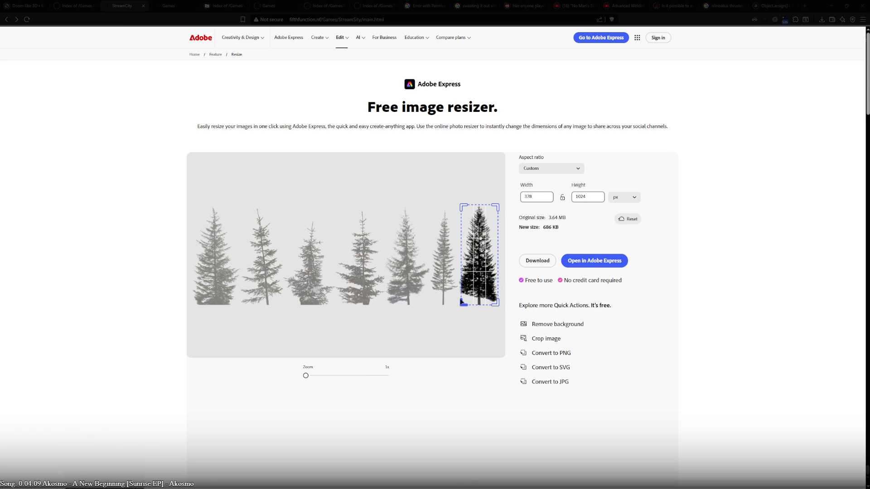
left_click_drag(460, 303, 459, 303)
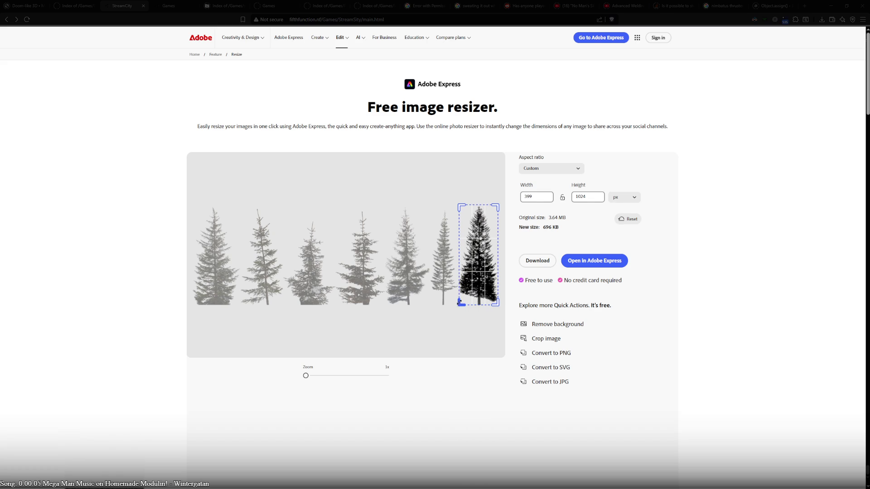
- Set crop width to 418, slide it onto the rightmost tree and download the 418 × 1024 image
double_click(540, 200)
type("418")
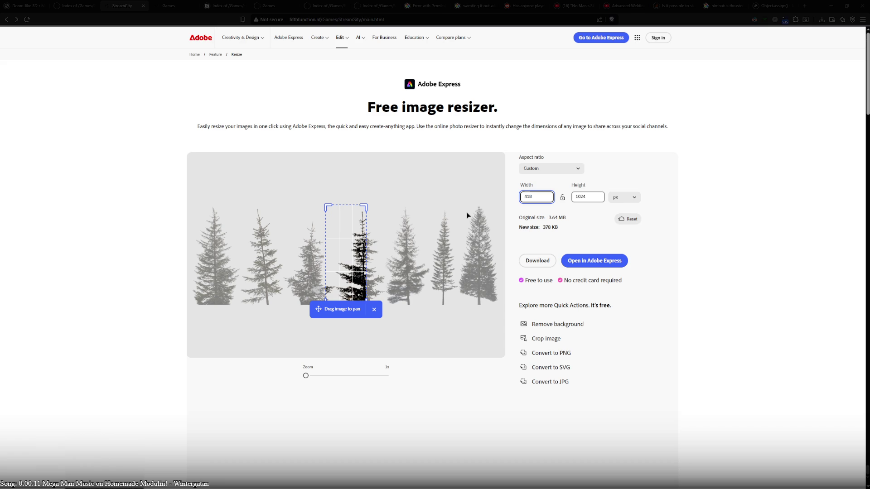
left_click(334, 275)
left_click_drag(334, 275, 459, 276)
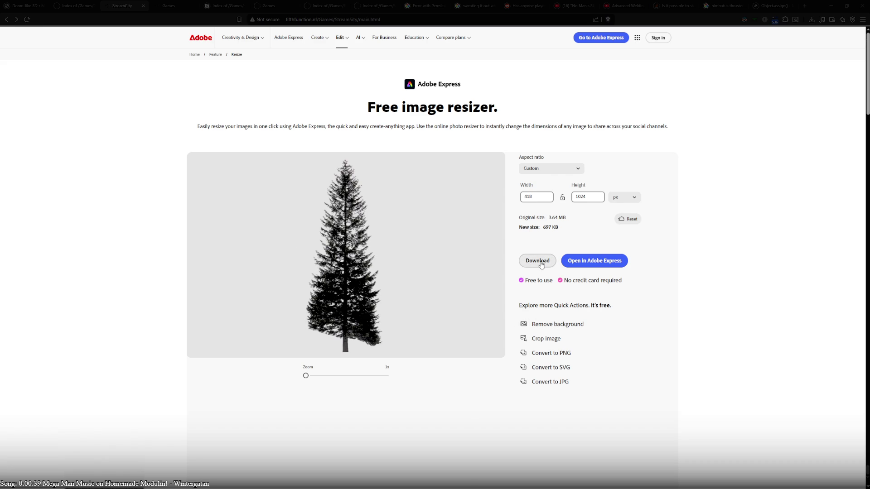
left_click(540, 264)
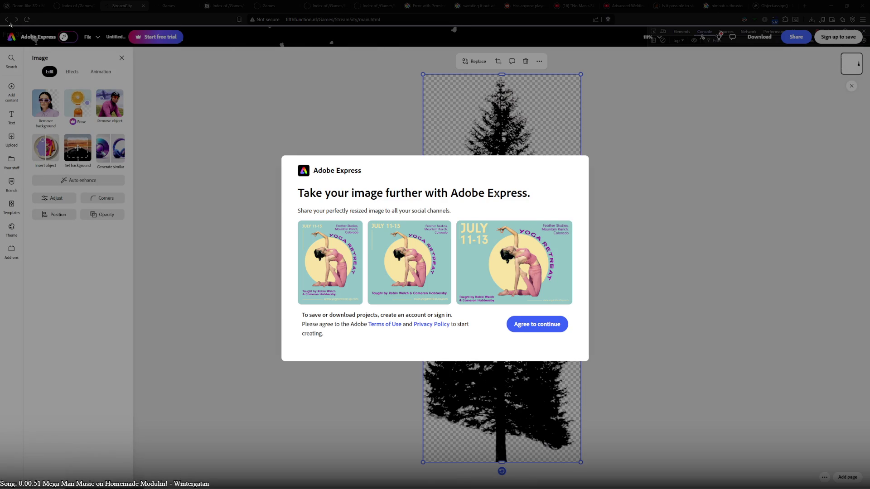
key("Escape")
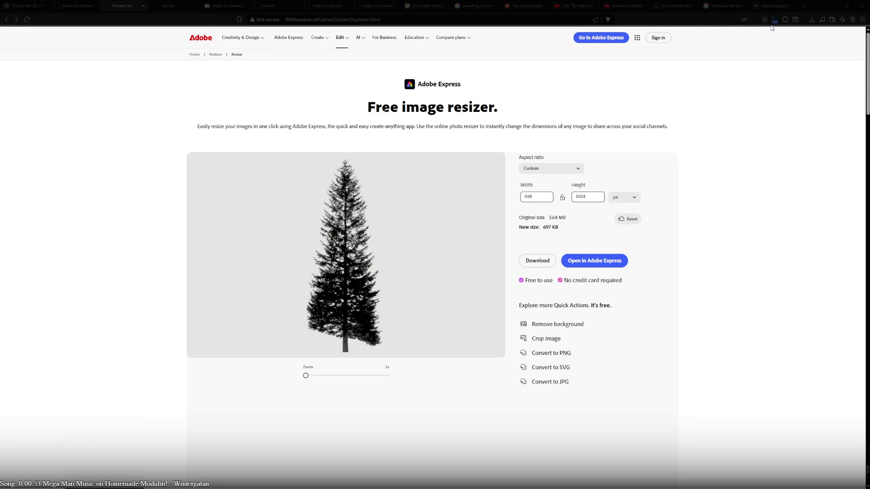
key("Escape")
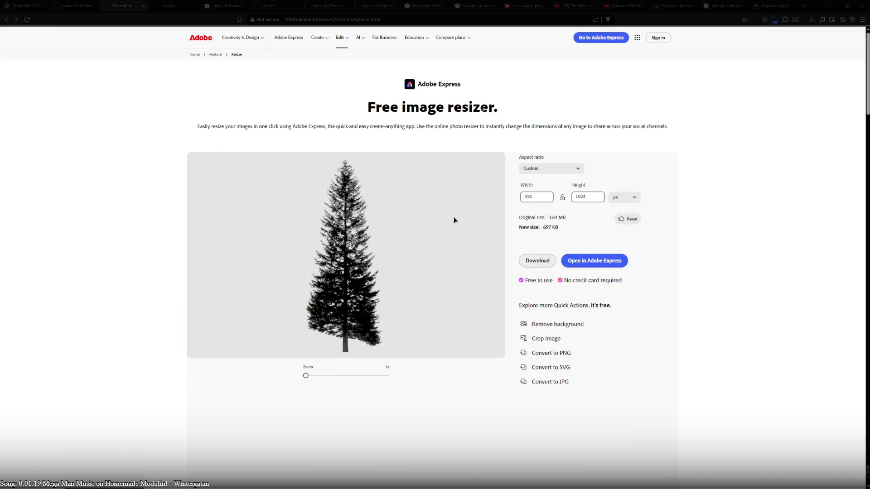
- Go back to the Google results and reopen Adobe's Free Image Resizer
left_click(9, 21)
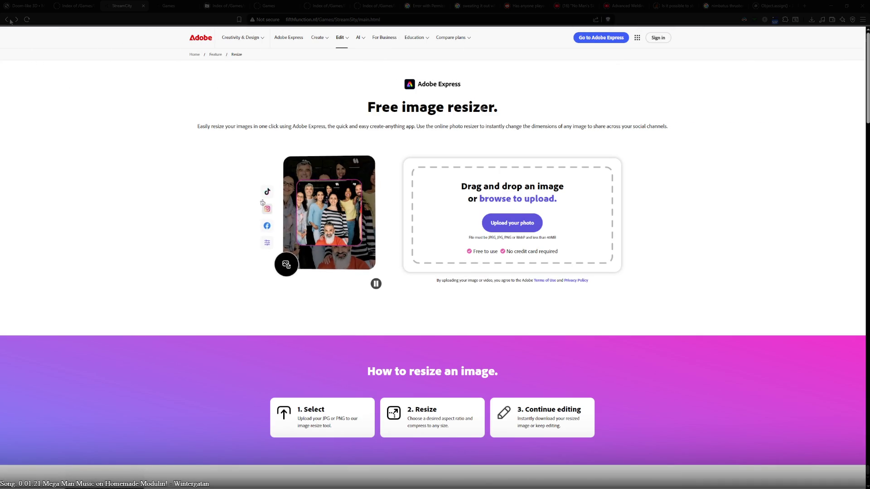
left_click(6, 19)
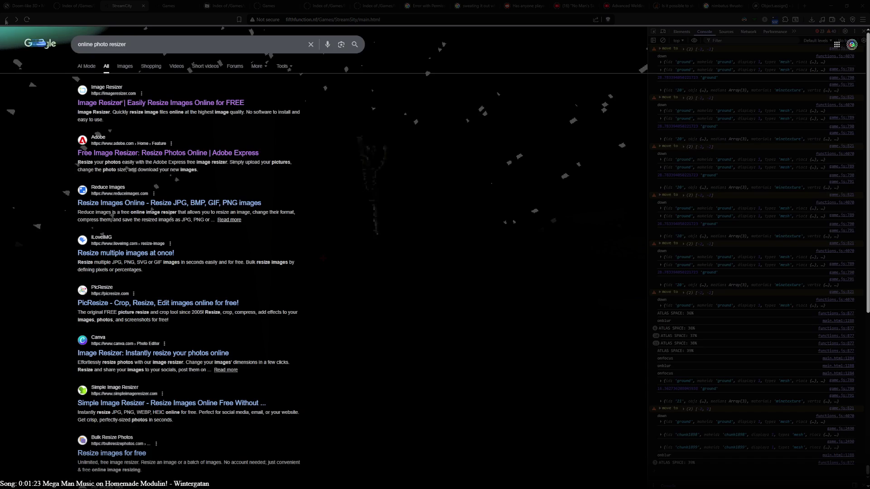
left_click(167, 155)
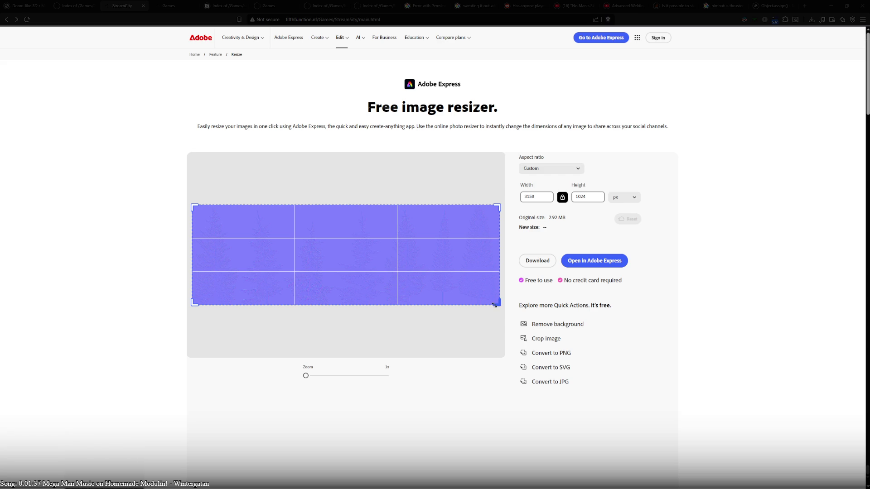
- Crop the normal map to the rightmost tree at 418 × 1024 with aspect unlocked, and download it
left_click_drag(195, 304, 459, 311)
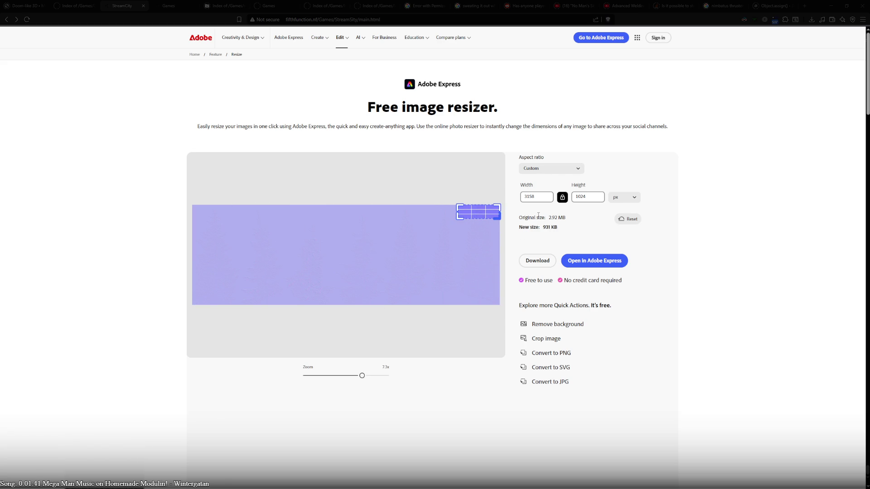
left_click(562, 197)
left_click_drag(499, 217, 498, 303)
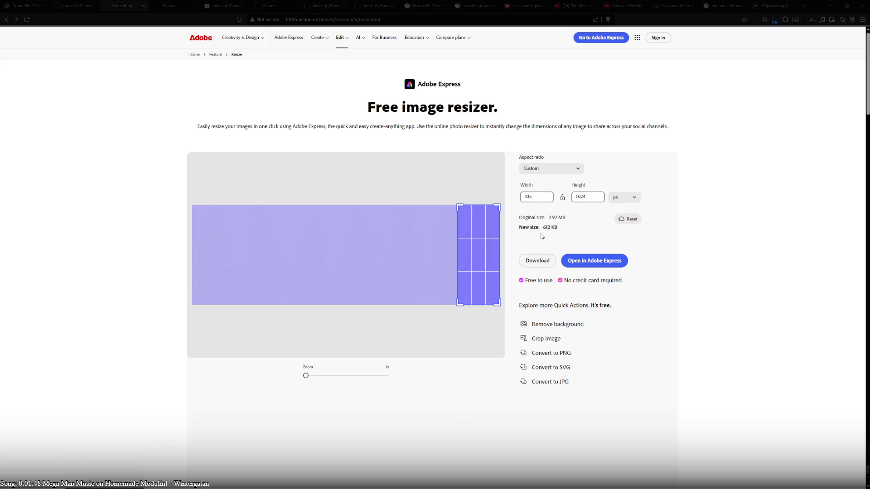
left_click(540, 195)
type("418")
left_click_drag(365, 276, 499, 280)
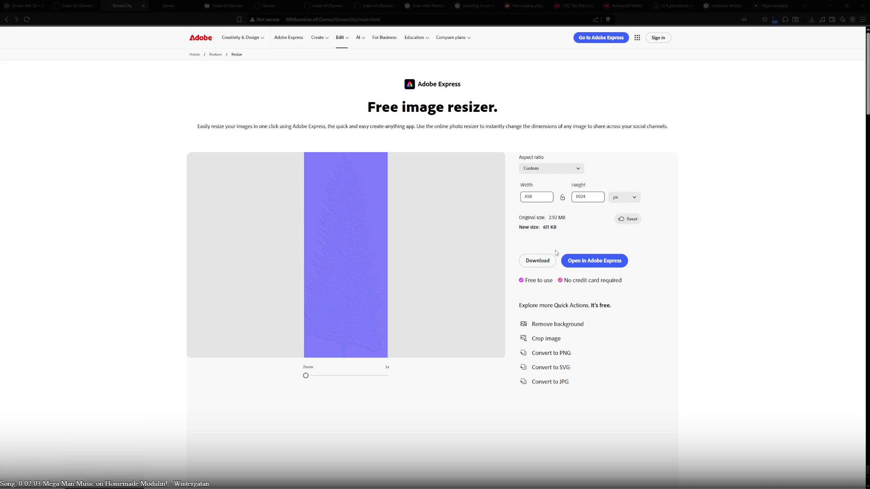
left_click(540, 261)
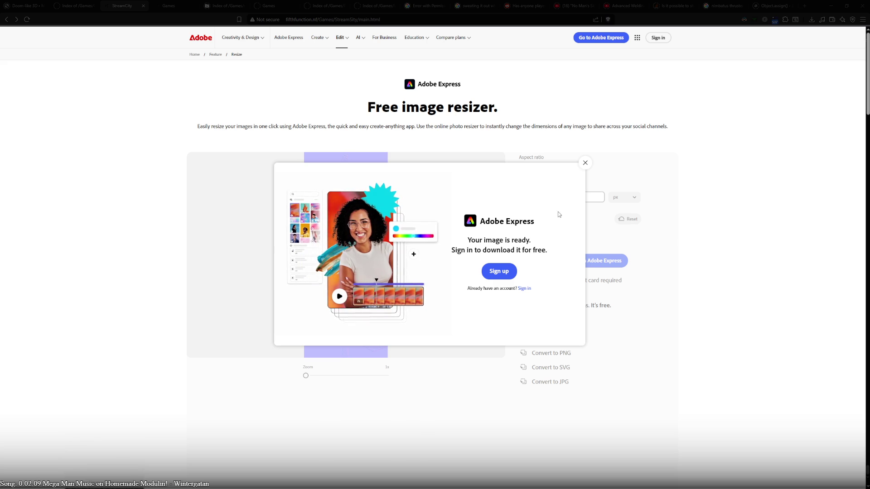
- Retry downloading the resized normal map, dismissing the sign-in prompt each time it appears
left_click(584, 166)
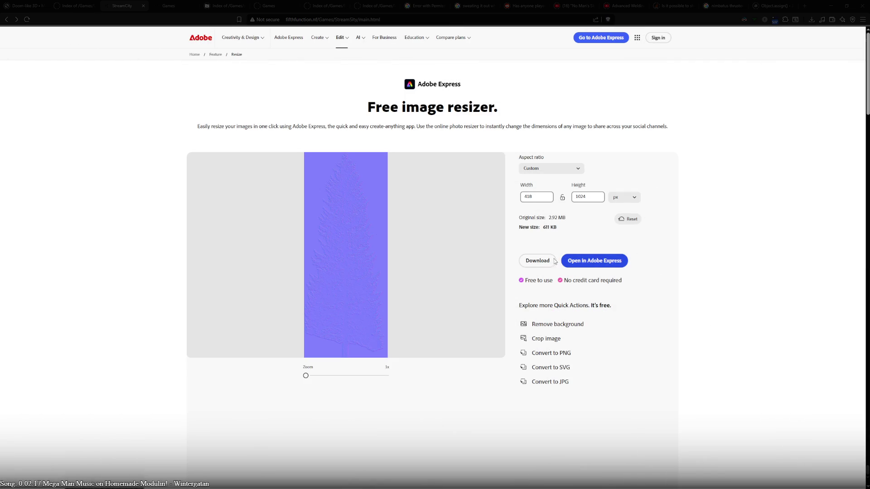
left_click(538, 260)
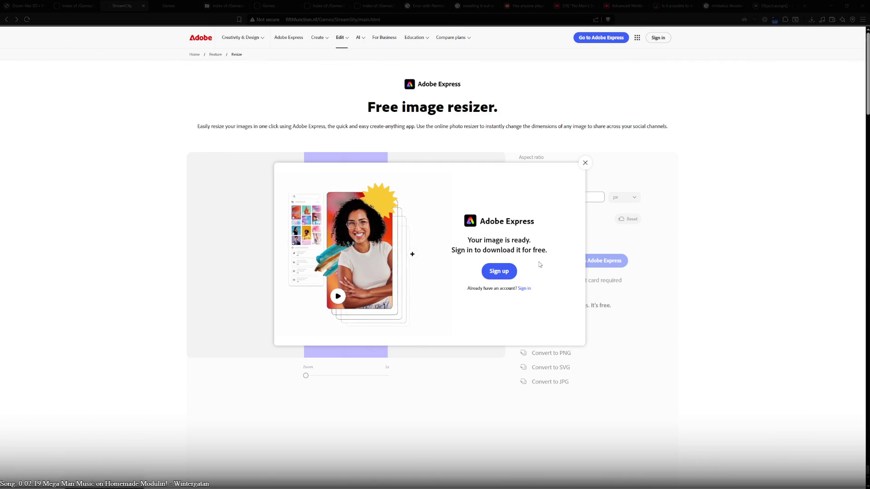
left_click(670, 213)
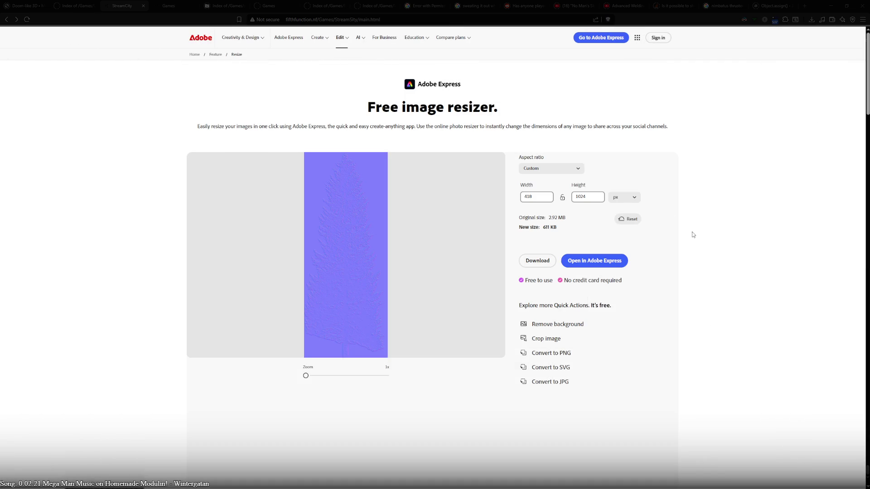
left_click(553, 265)
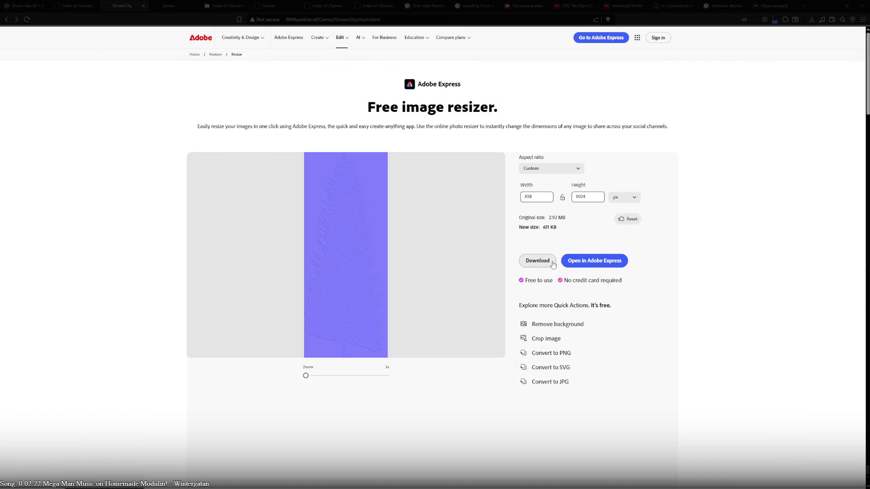
left_click(585, 163)
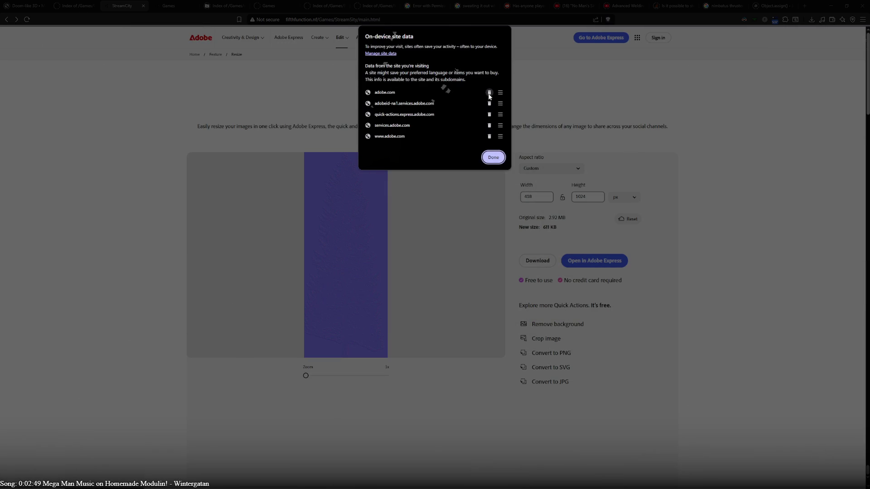
- Delete the stored data for each Adobe site, then reload the page
left_click(489, 93)
left_click(488, 93)
left_click(489, 94)
left_click(489, 93)
left_click(489, 93)
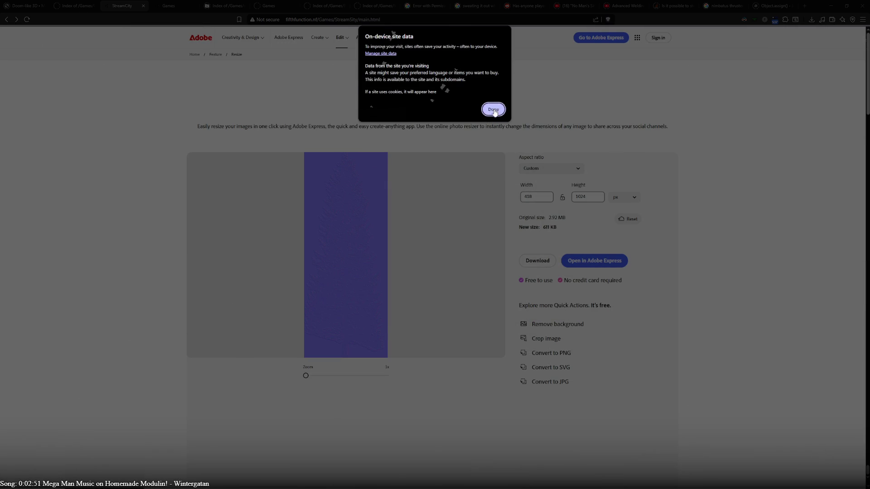
left_click(493, 109)
left_click(151, 35)
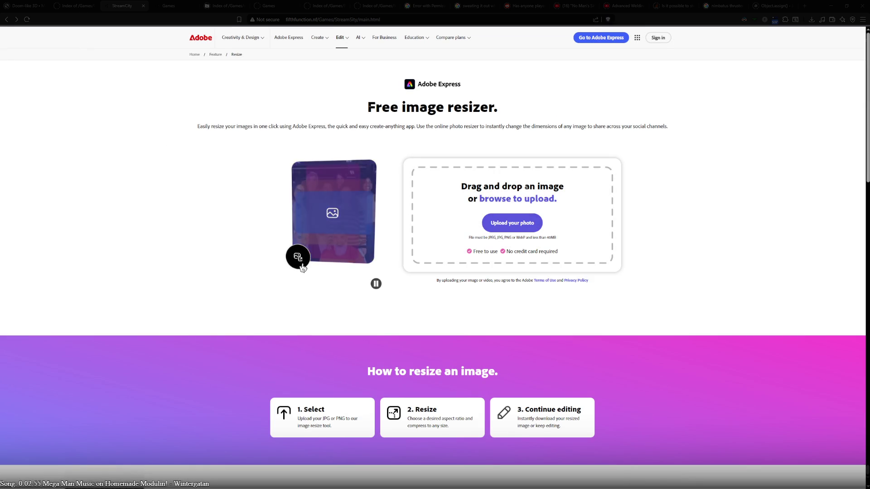
- Upload the normal map, crop it to 418 px wide against its right edge, and download it
mouse_move(865, 272)
left_mouse_down()
mouse_move(512, 253)
mouse_move(512, 270)
left_mouse_up()
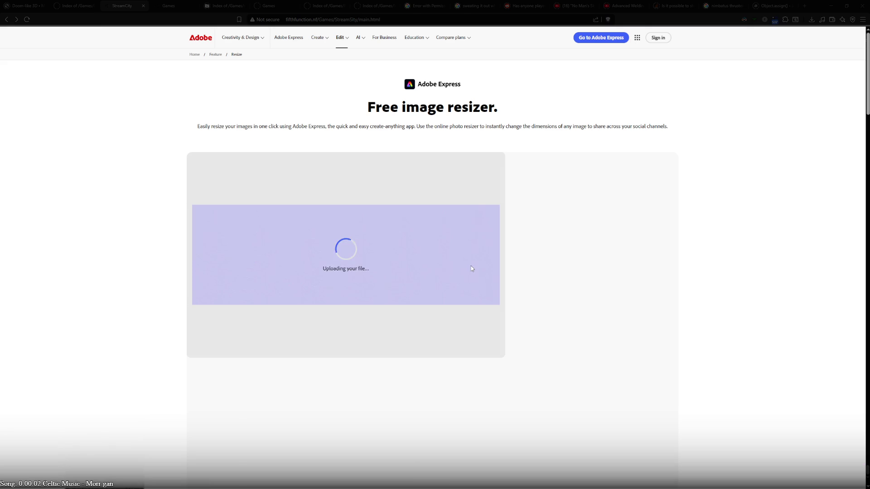
left_click_drag(549, 198, 518, 204)
left_click(561, 198)
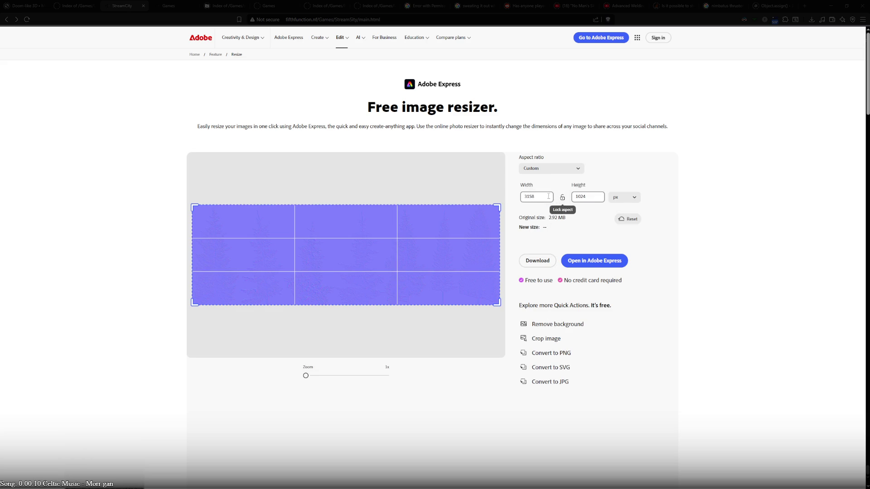
type("1")
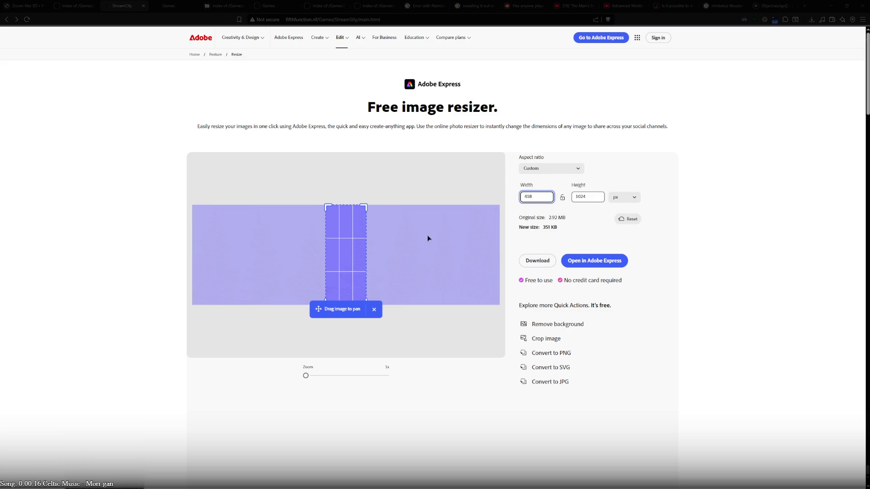
left_click_drag(360, 256, 495, 260)
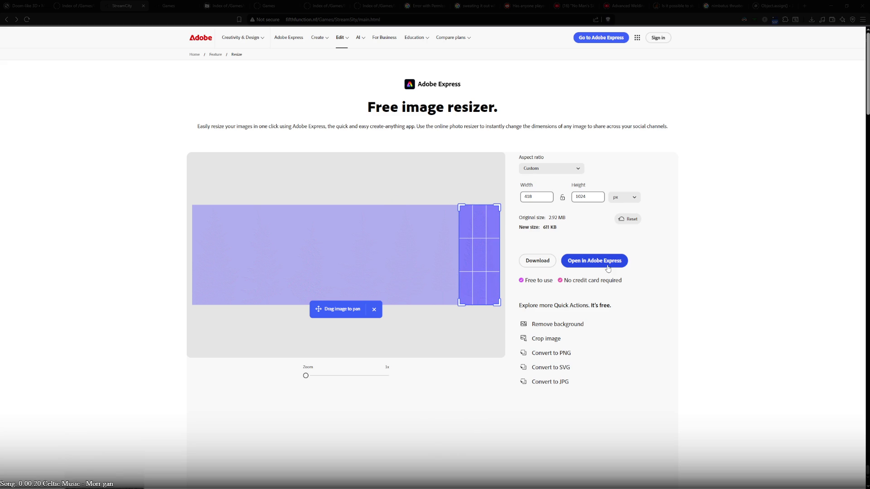
left_click(531, 266)
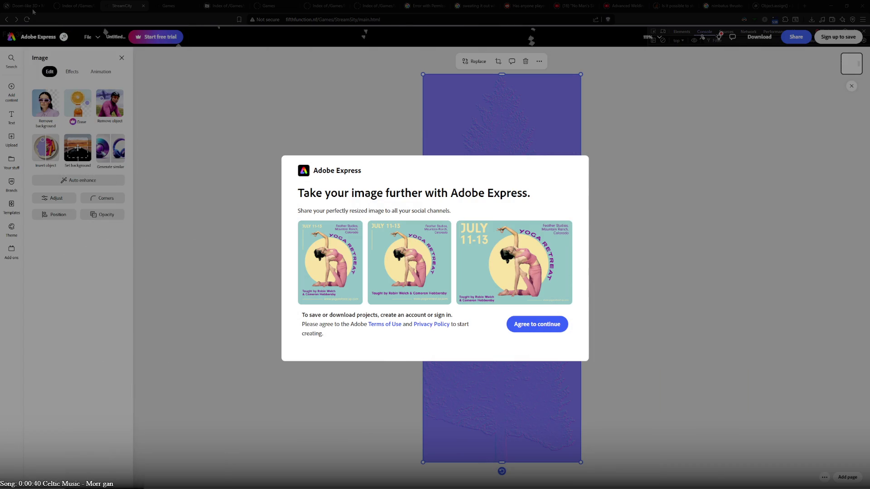
- Search 'online resizer' and open the Adobe Free Image Resizer result
type("online r")
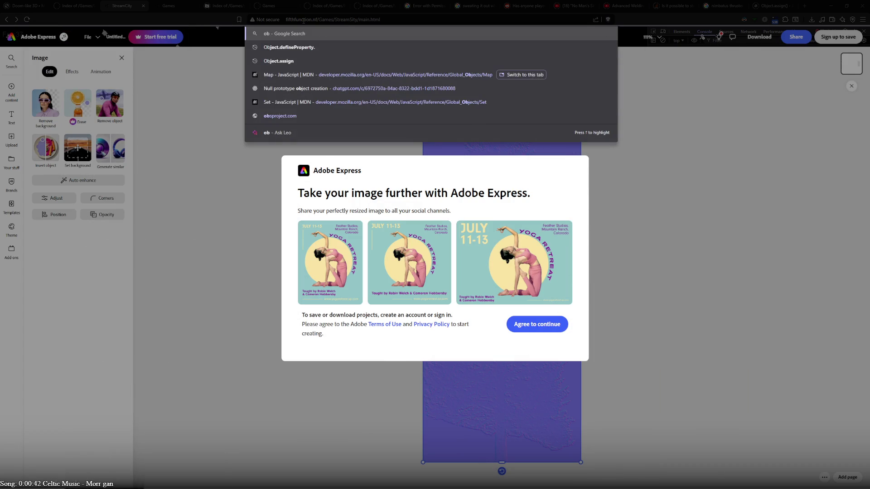
type("esizer")
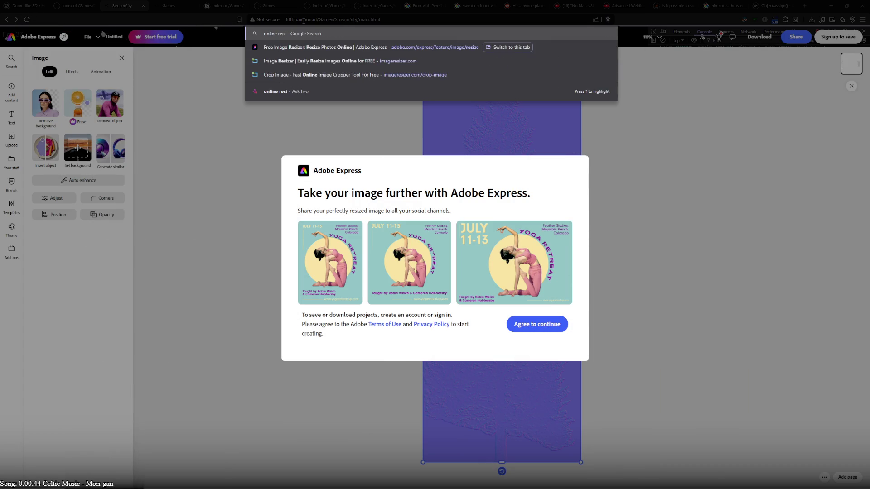
key("Return")
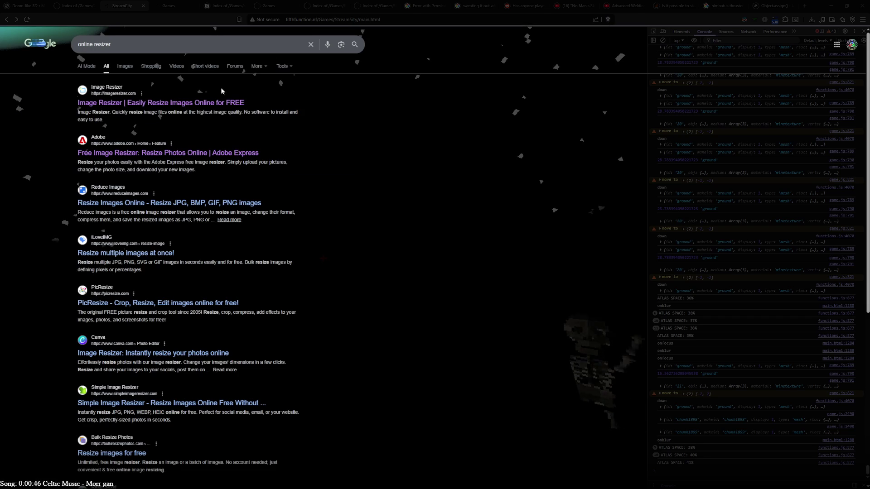
left_click(147, 150)
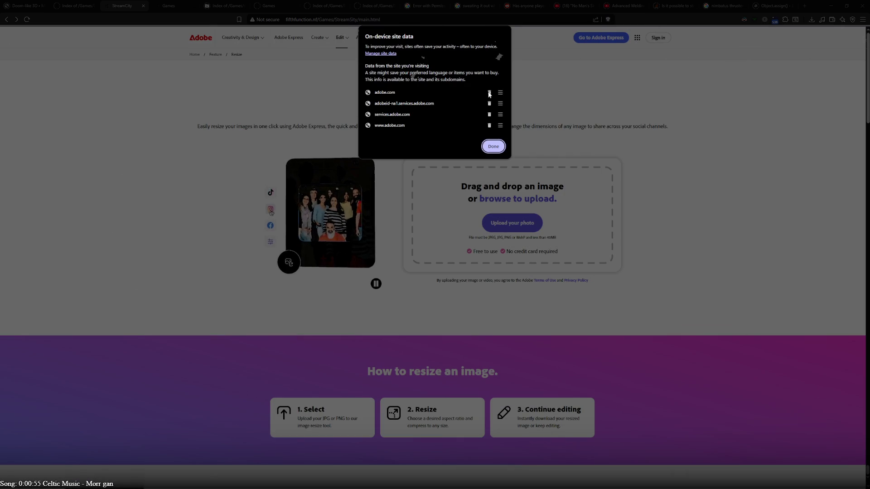
- Delete all the Adobe entries from the on-device site data
left_click(489, 92)
left_click(489, 92)
left_click(489, 92)
left_click(489, 93)
left_click(493, 109)
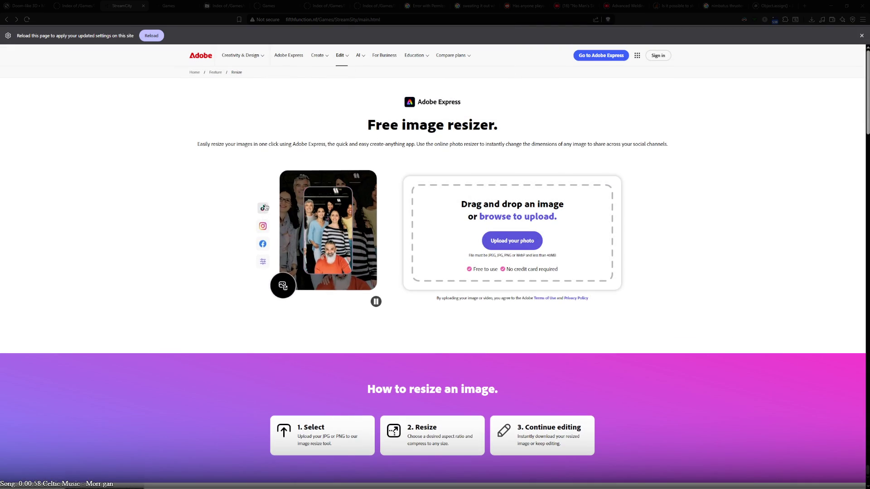
- Reload the page and upload the black tree picture at 418 × 1024 px
key("F5")
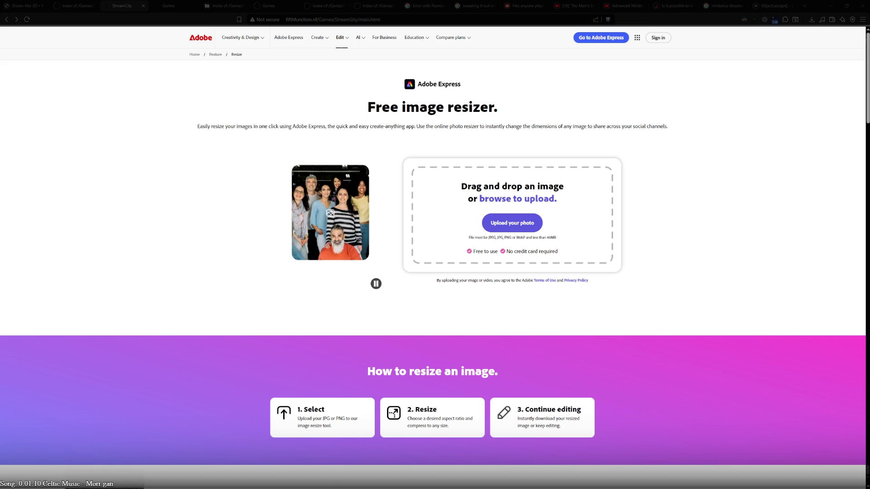
left_click(575, 226)
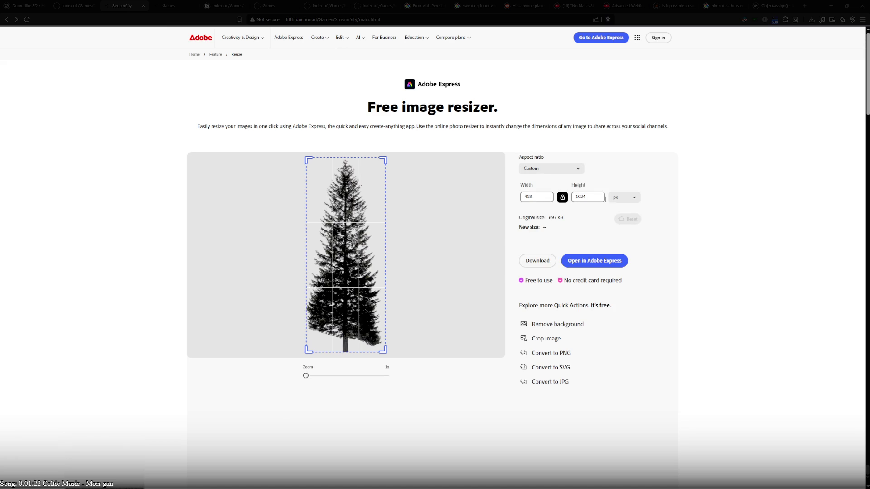
- Adjust the crop frame around the tree, try the Instagram aspect presets, then return to Custom
mouse_move(383, 159)
left_mouse_down()
mouse_move(383, 176)
mouse_move(393, 162)
left_mouse_up()
left_click_drag(392, 161, 392, 161)
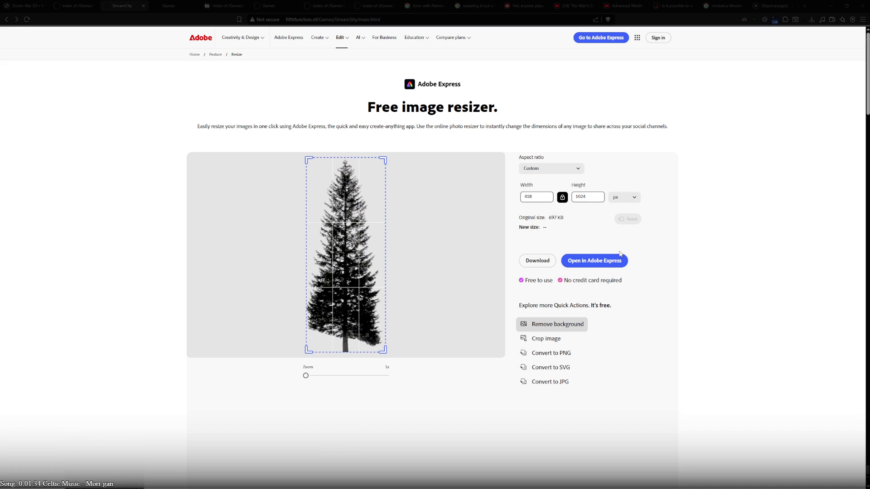
left_click(573, 171)
left_click(614, 197)
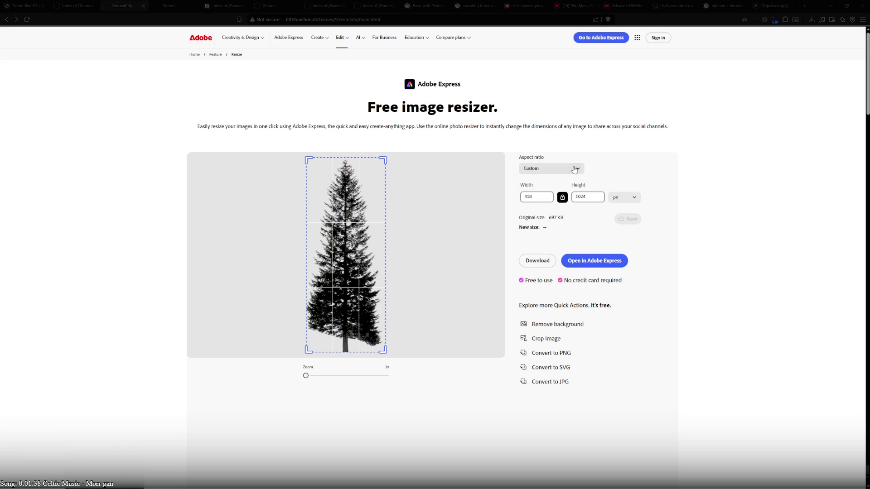
left_click(574, 171)
left_click(571, 183)
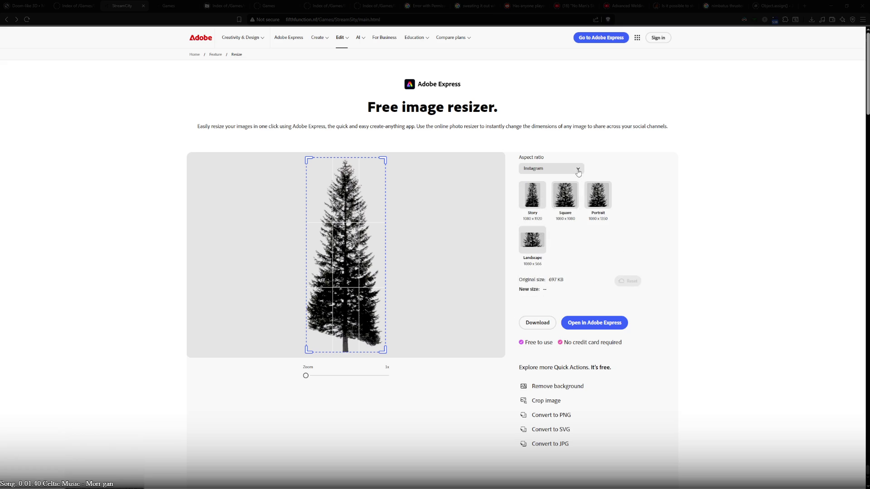
left_click(578, 171)
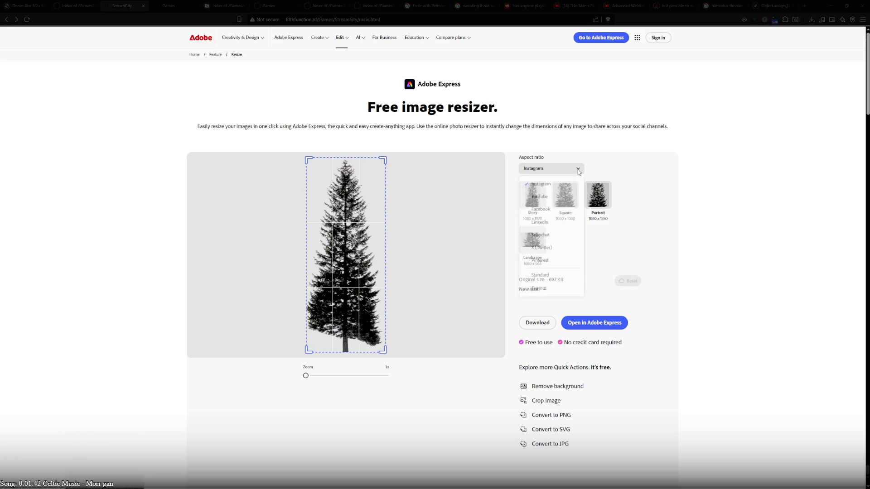
left_click(554, 289)
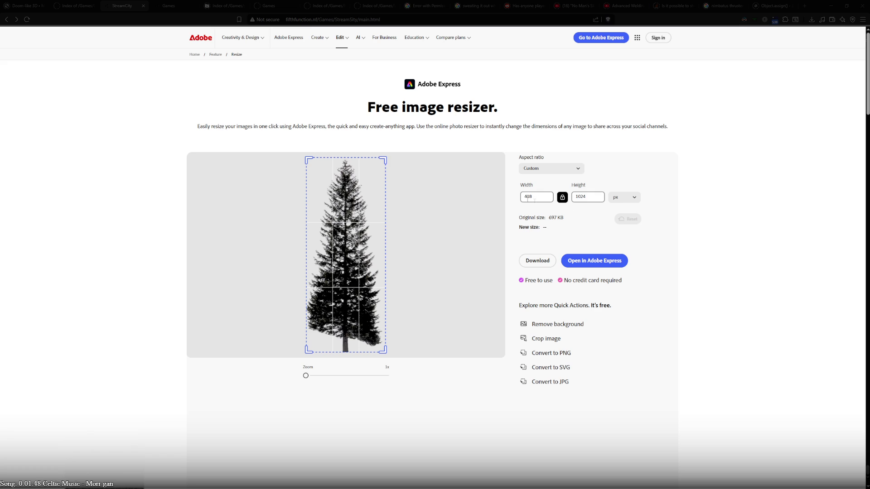
- Set the width to 90 px with the aspect lock on, giving 90 × 220 px
double_click(587, 197)
double_click(529, 196)
type("90")
- Run Scene.game.time=86400/2 in StreamCity's console for daytime, then toggle the wireframe view
left_click(489, 196)
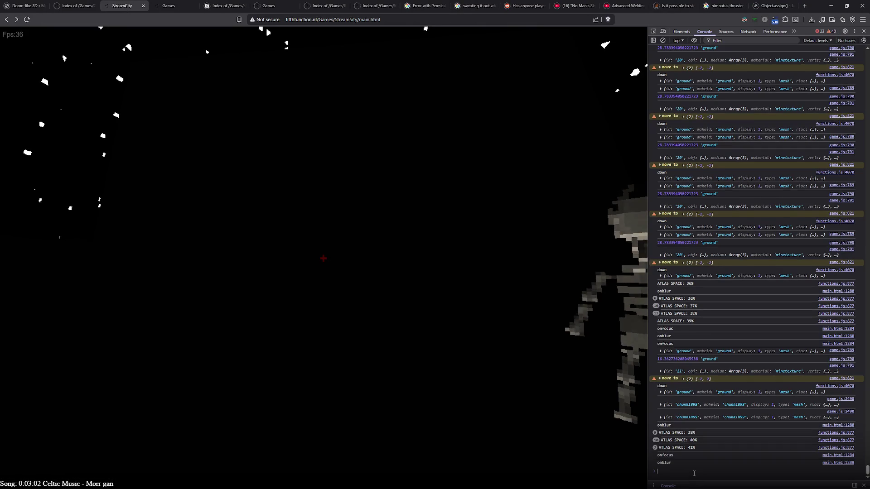
key("Return")
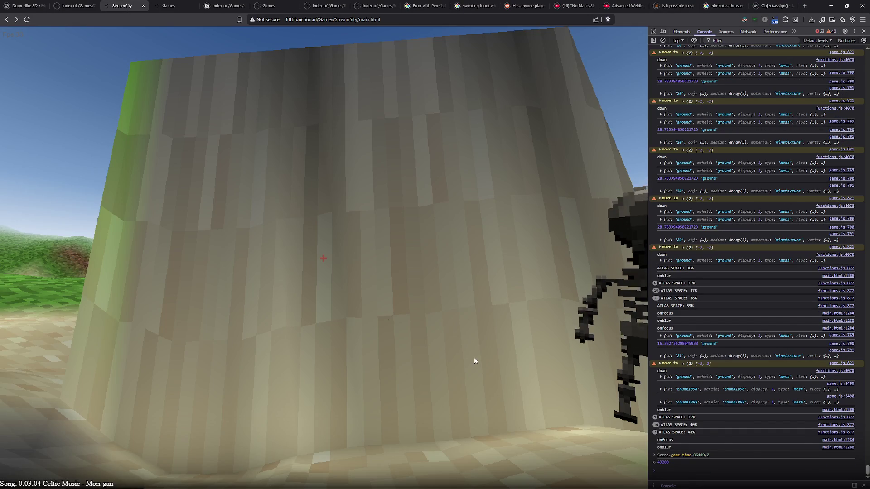
key("f")
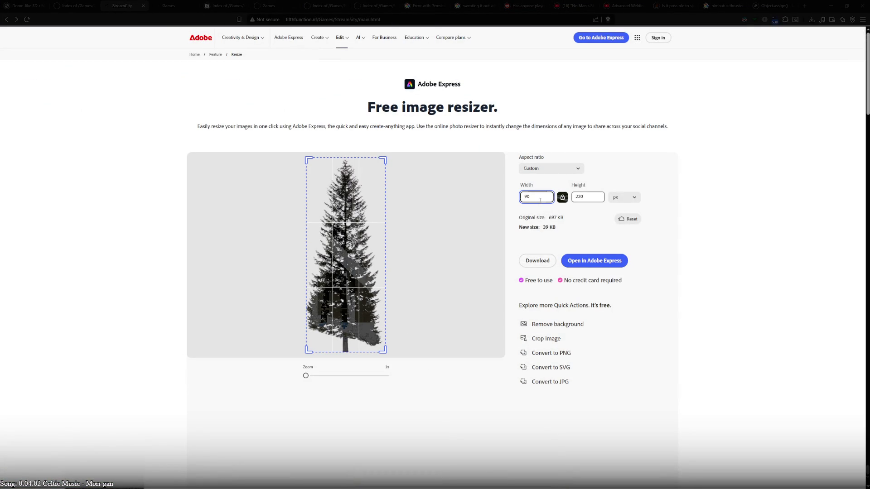
- Try downloading the 90 × 220 tree image twice, dismissing the sign-in prompt each time
left_click(539, 261)
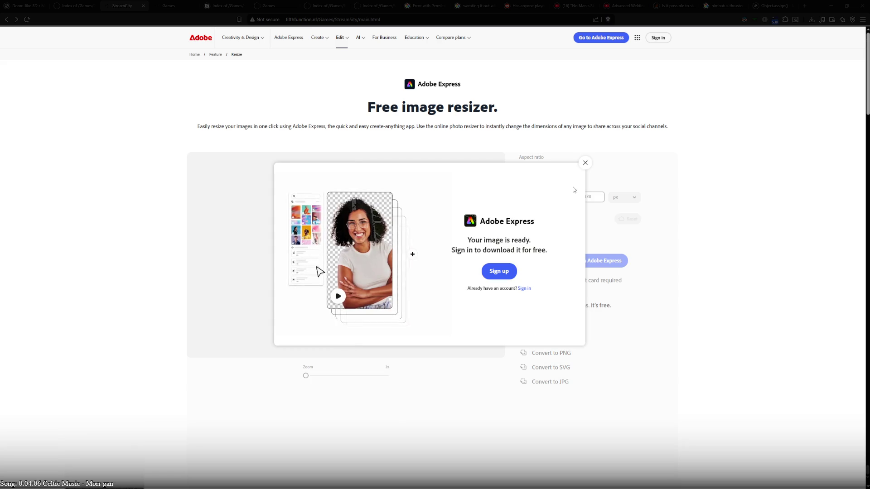
left_click(585, 163)
left_click(539, 261)
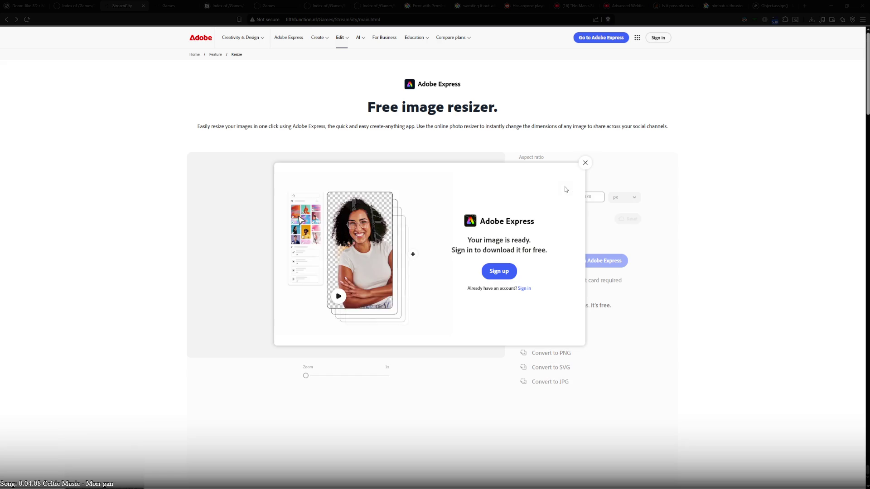
left_click(586, 163)
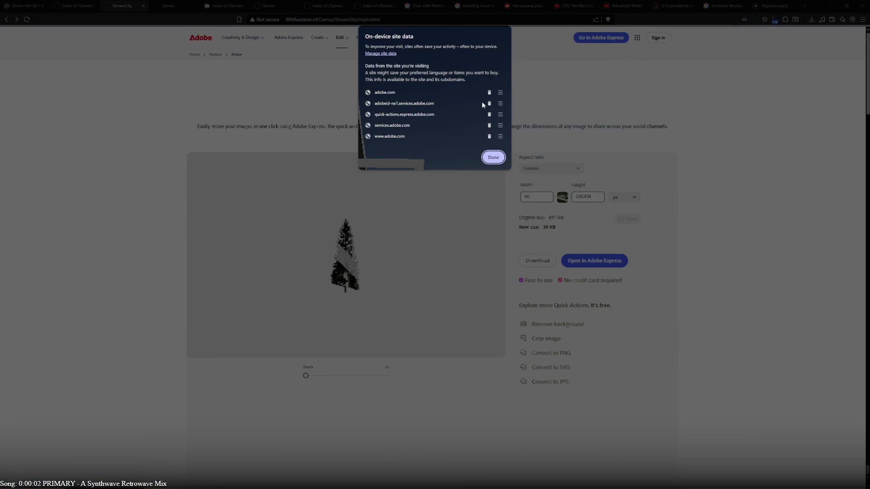
- Delete every stored Adobe site data entry and reload the resizer page
left_click(489, 94)
left_click(488, 94)
left_click(489, 94)
left_click(488, 94)
left_click(488, 95)
left_click(492, 110)
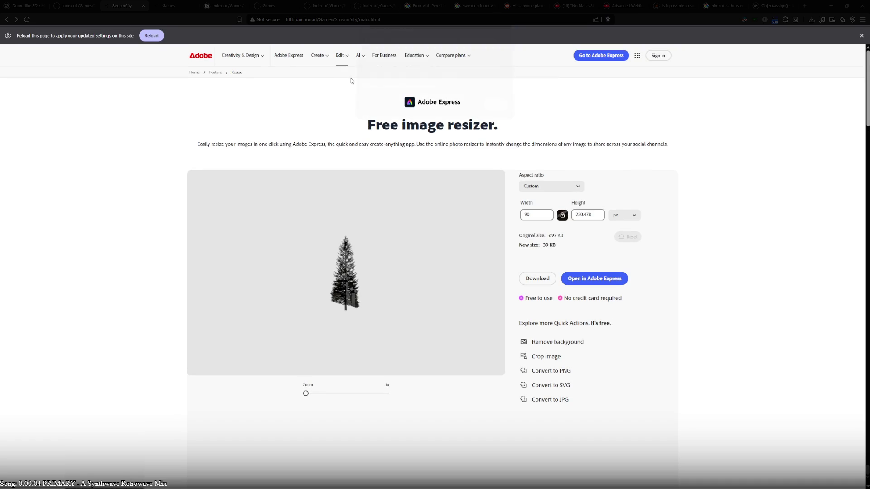
left_click(151, 36)
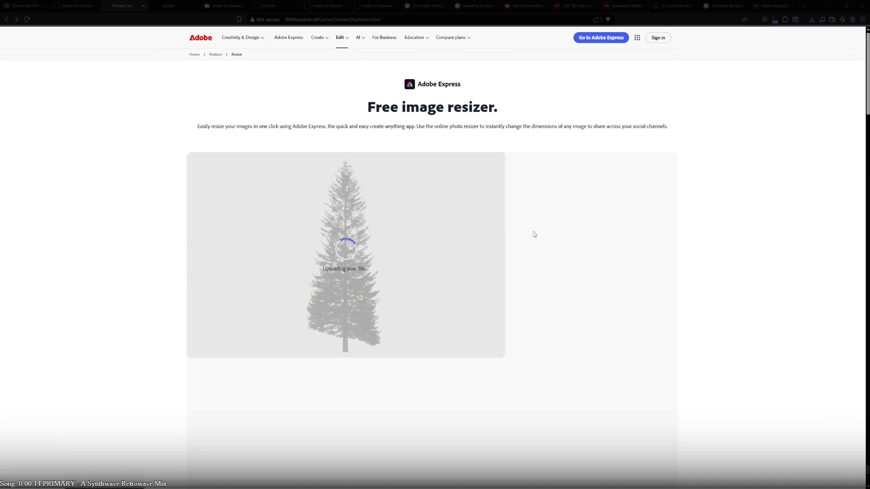
- Set the tree width to 90 px, download it, then go back to the upload page
double_click(536, 200)
type("90")
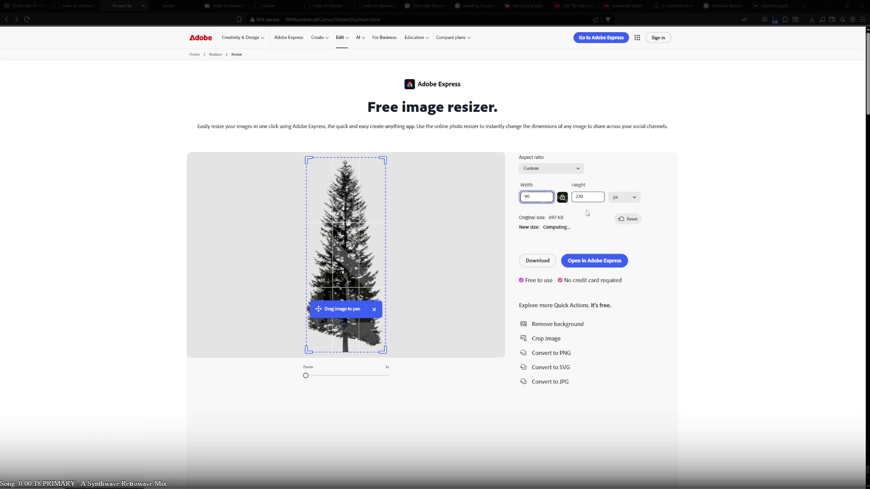
left_click(537, 262)
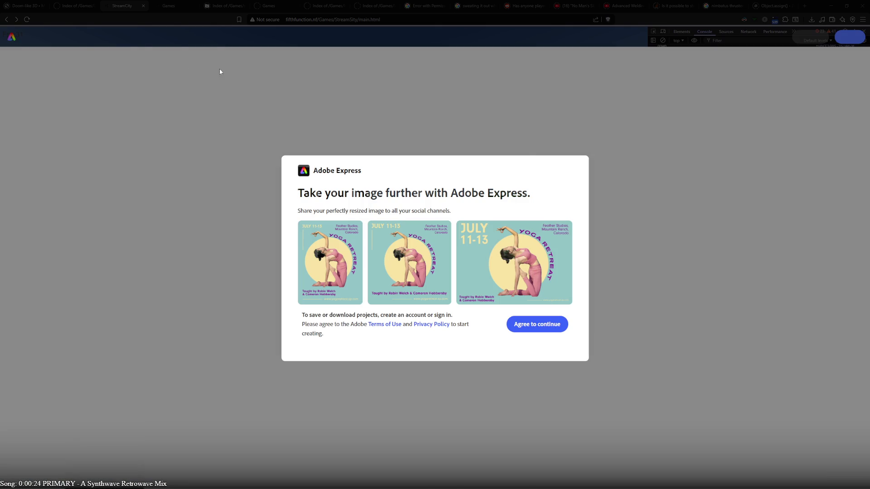
left_click(7, 19)
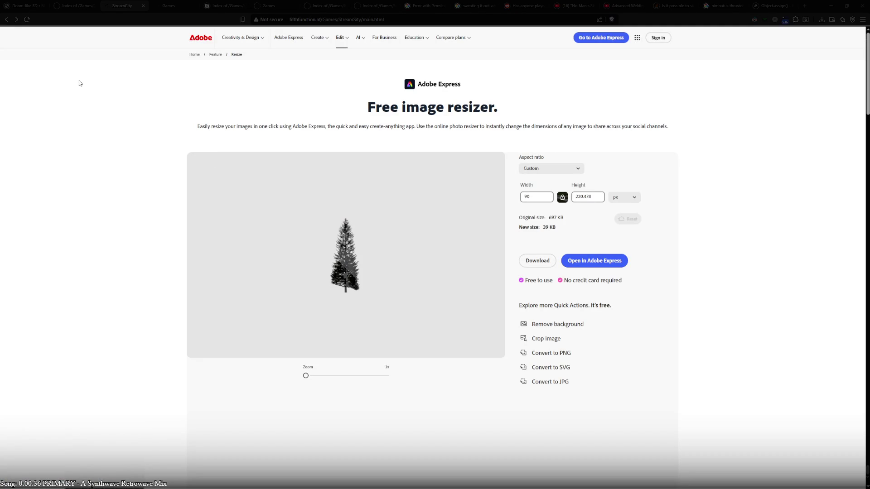
left_click(6, 19)
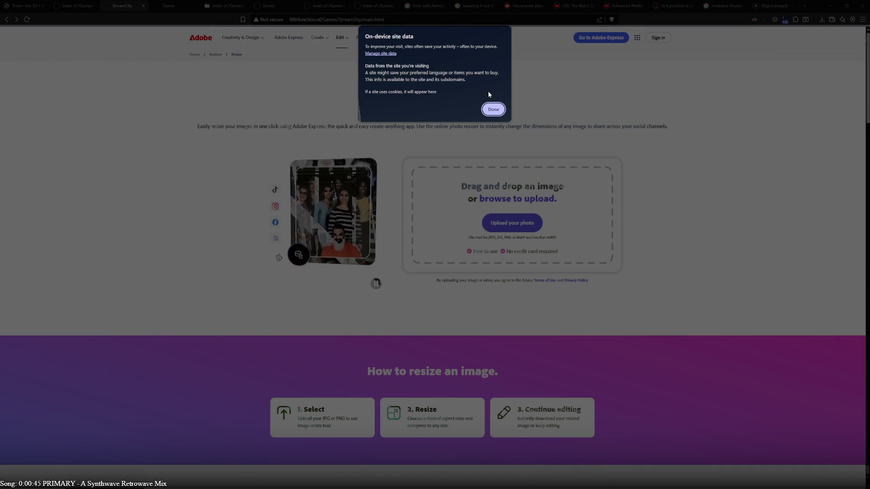
- Close the on-device site data panel and reload the resizer page
left_click(493, 109)
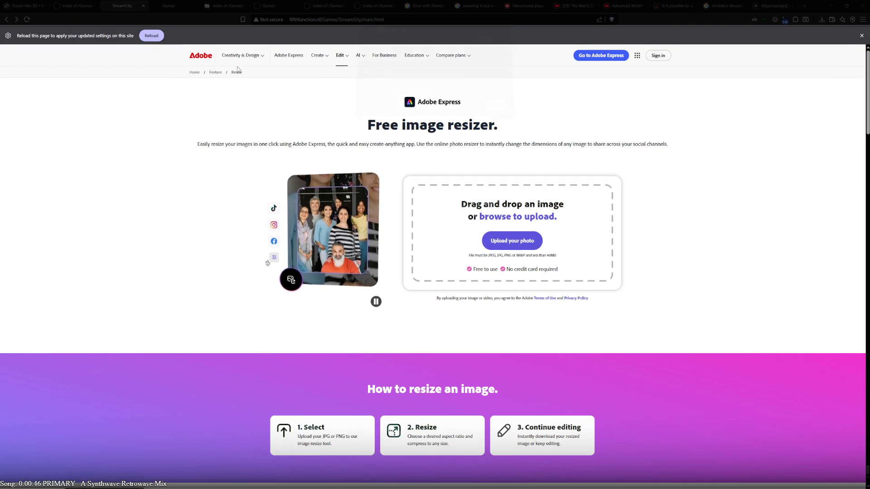
left_click(151, 32)
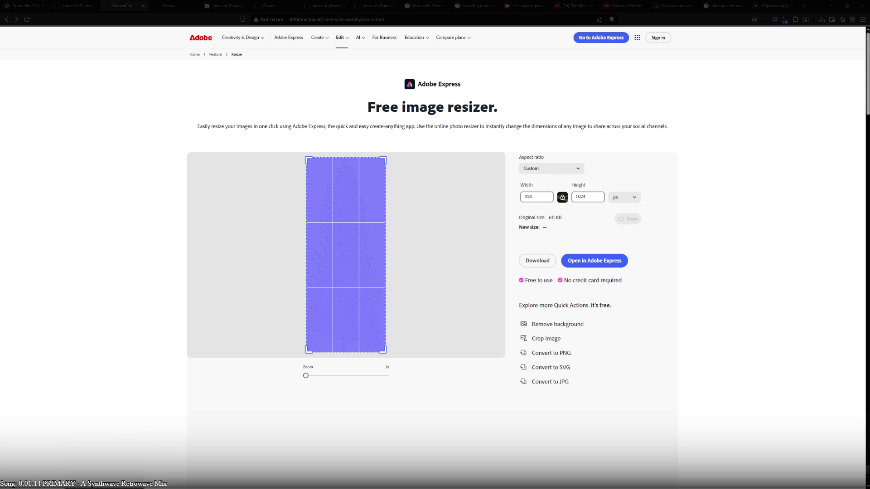
- Resize the normal map to 90 px wide (90 × 220) and download it
double_click(528, 196)
type("90")
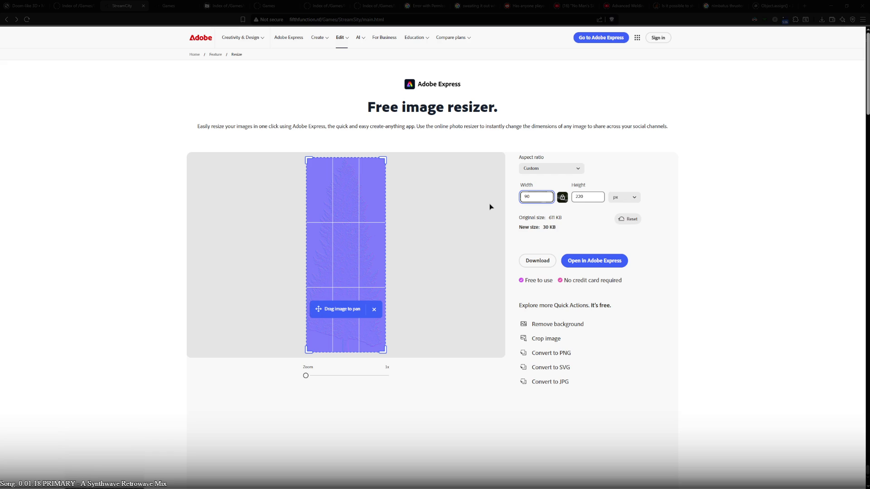
left_click(538, 267)
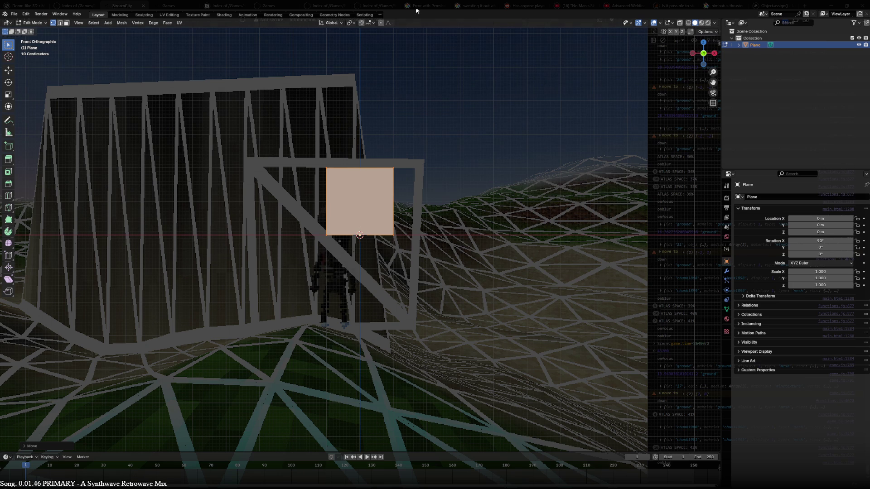
- Return to Object Mode and turn the enlarged bottom area into a Shader Editor
left_click(339, 164)
key("Tab")
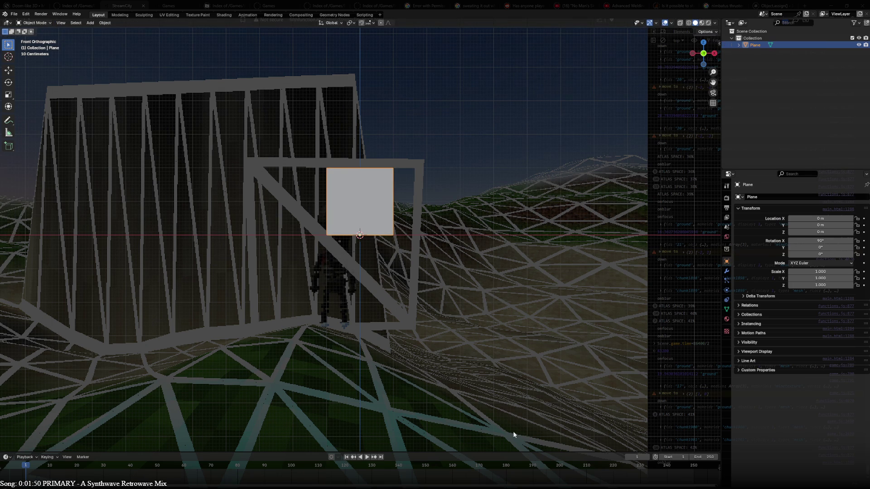
left_click_drag(54, 452, 46, 321)
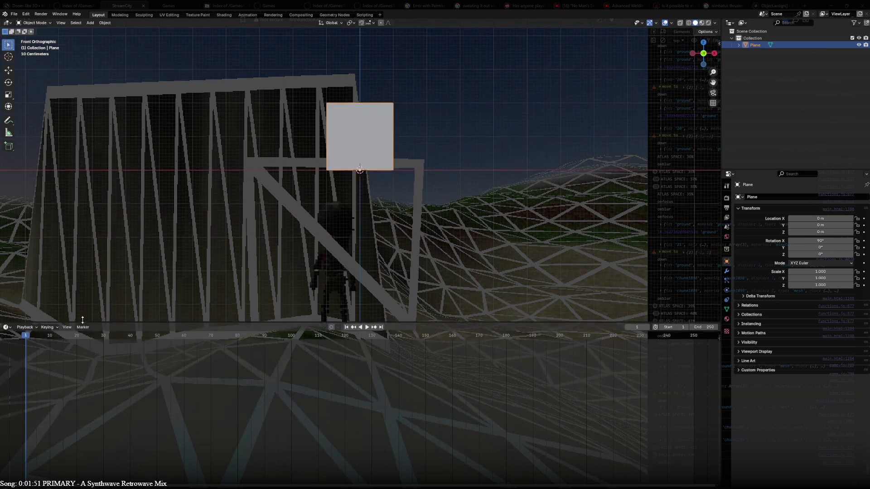
left_click(8, 326)
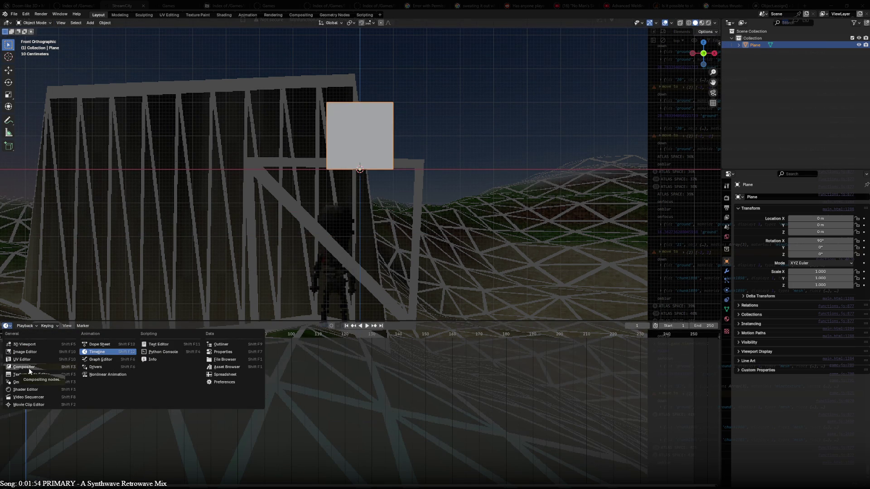
left_click(39, 390)
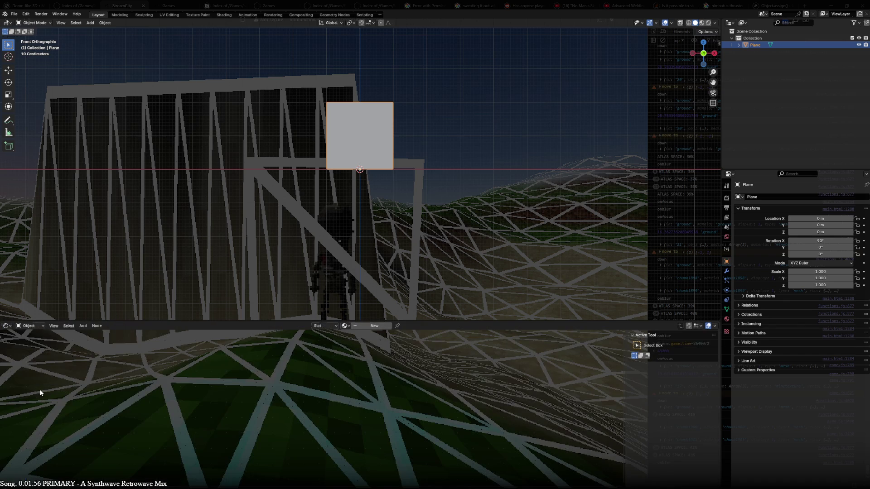
- Create a new material for the plane and bring its shader nodes into view
left_click(366, 326)
scroll(375, 431, "up", 5)
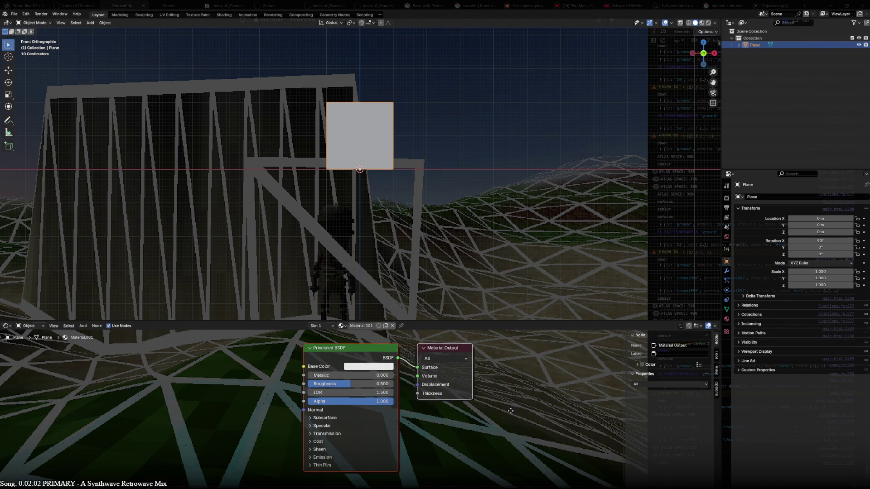
middle_click_drag(497, 410, 580, 415)
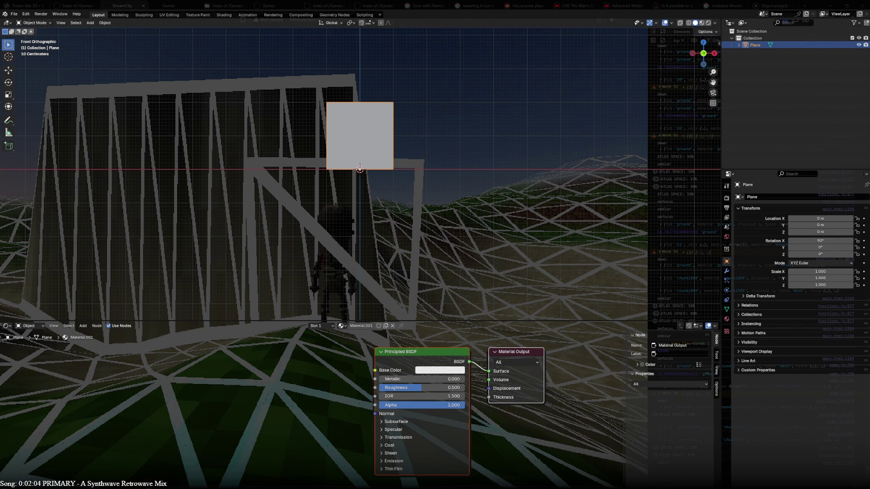
- Drop in two Adobe Express test images as texture nodes, then delete both
left_click_drag(435, 424, 192, 349)
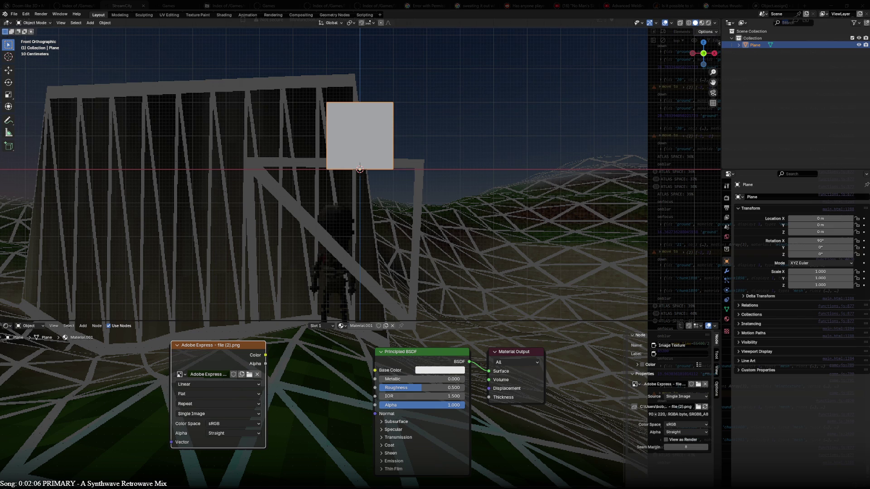
left_click_drag(435, 424, 217, 467)
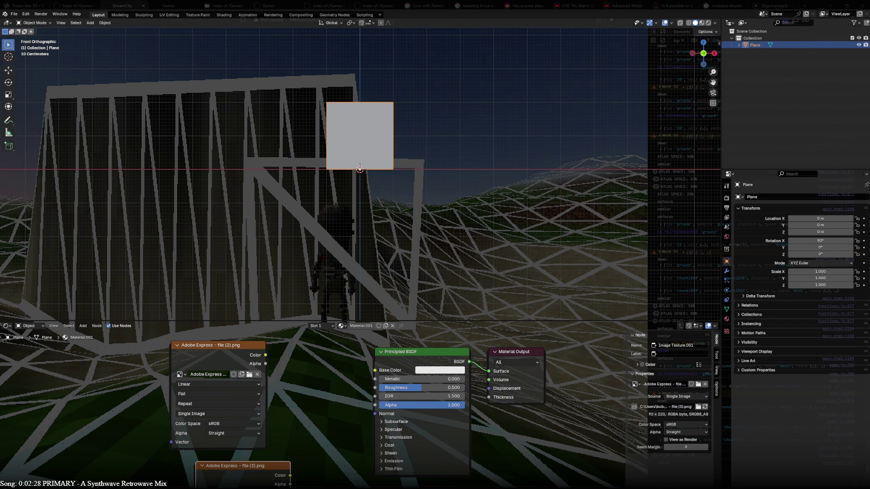
left_click(235, 347)
key("x")
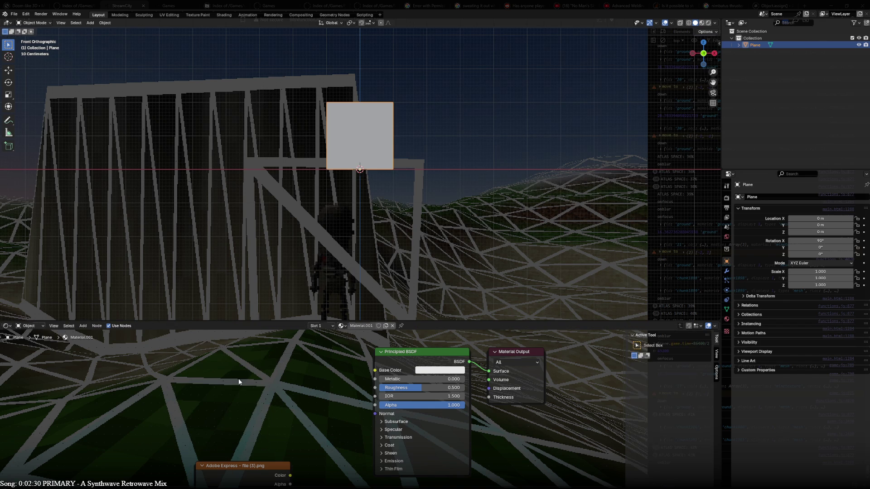
left_click(240, 474)
key("x")
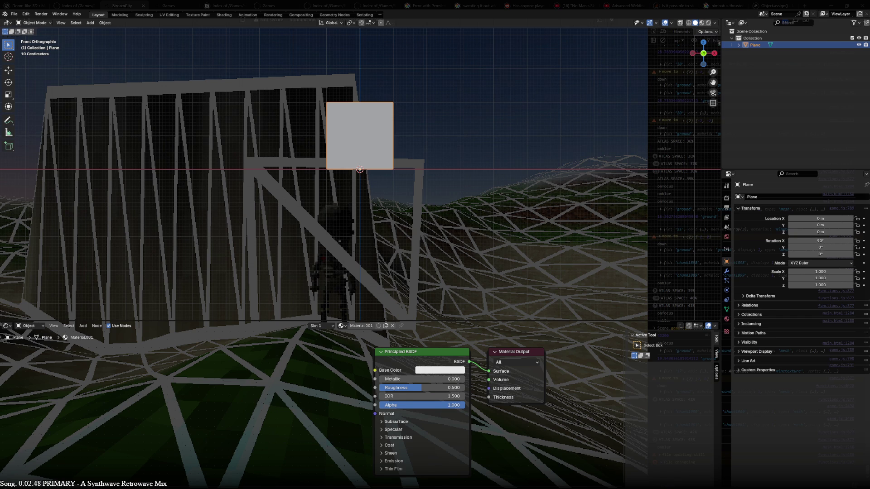
- Paste the treeD and treeN texture nodes, wire treeD Color into Base Color, and arrange them
key("ctrl+v")
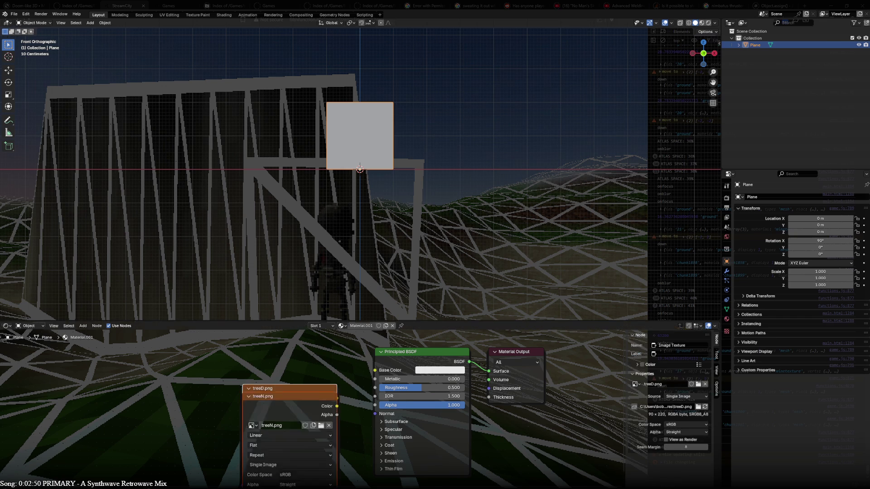
mouse_move(209, 487)
middle_mouse_down()
mouse_move(240, 454)
mouse_move(231, 370)
middle_mouse_up()
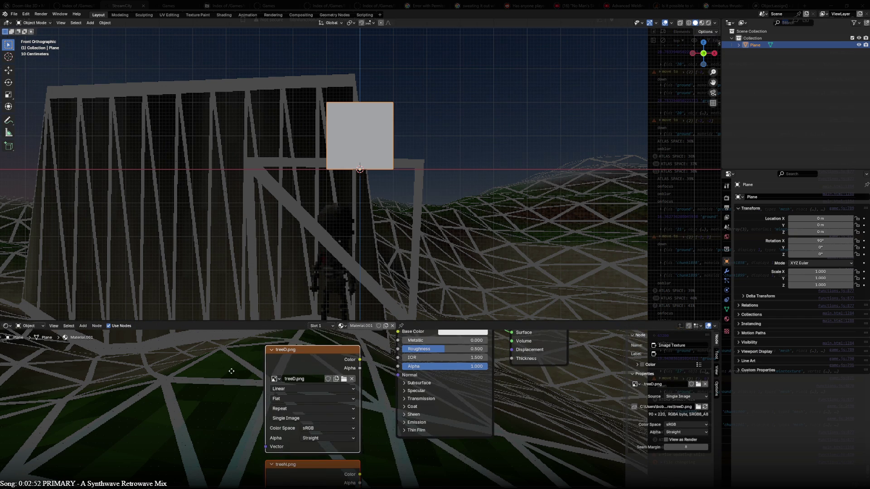
left_click_drag(435, 319, 437, 193)
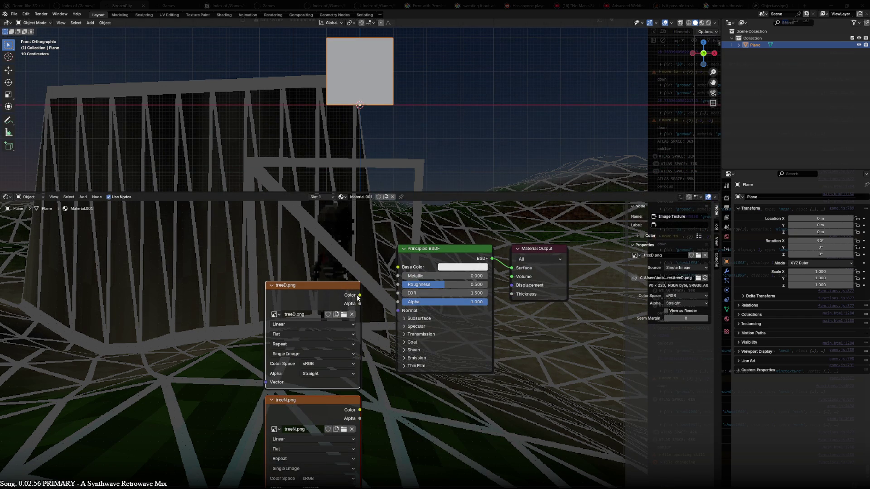
left_click_drag(360, 295, 398, 267)
left_click_drag(314, 291, 227, 212)
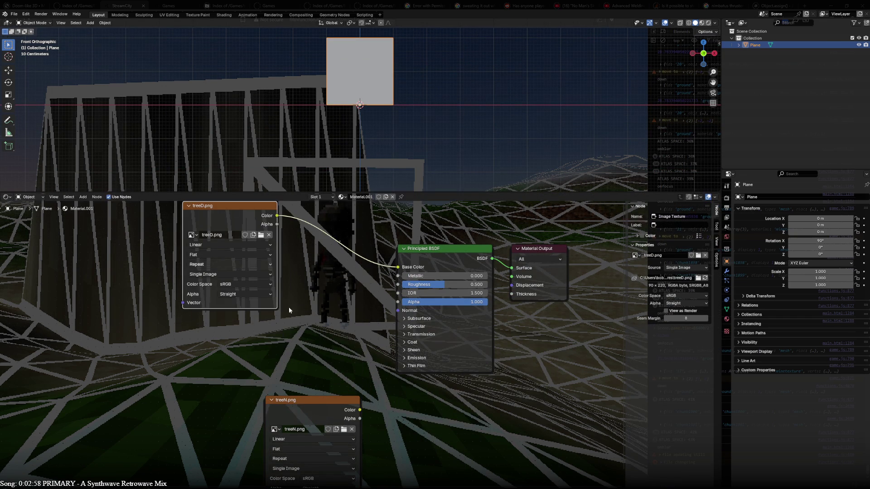
mouse_move(334, 410)
left_mouse_down()
mouse_move(239, 340)
mouse_move(397, 310)
left_mouse_up()
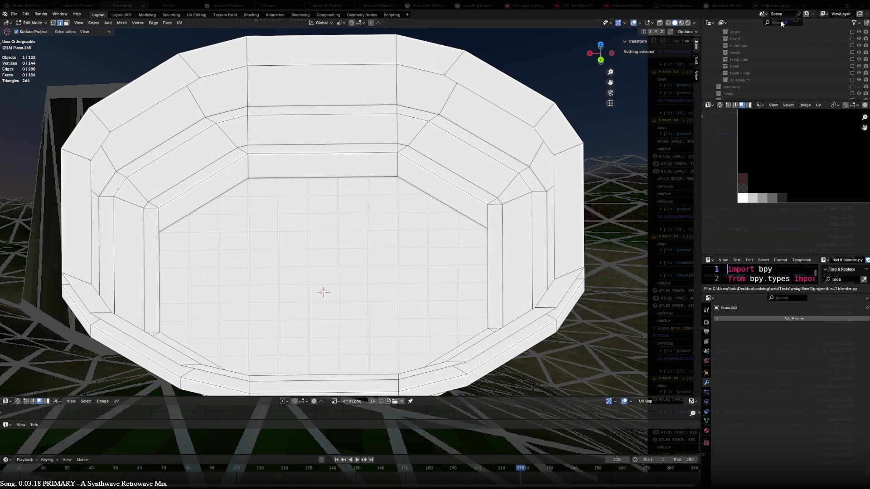
- Hide batches of floor tile planes, starting with Plane.246–Plane.249, using the Outliner eye icons
scroll(799, 53, "down", 5)
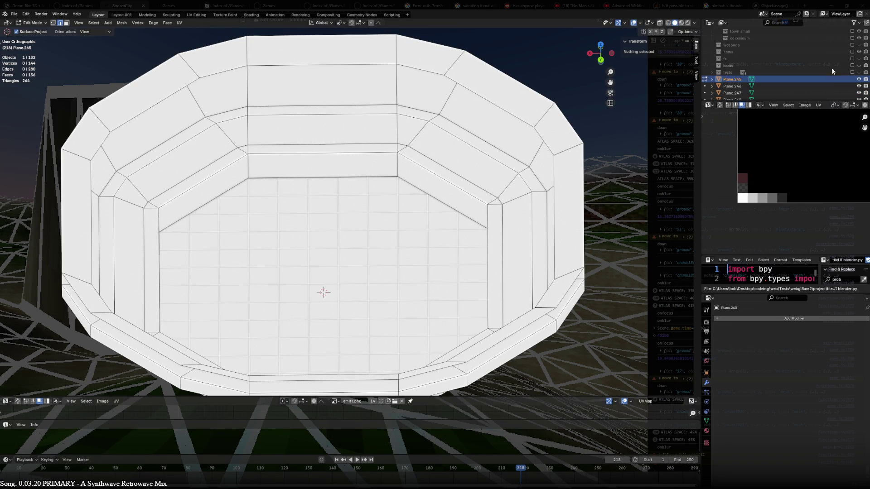
left_click(858, 85)
scroll(850, 90, "down", 2)
scroll(850, 90, "down", 3)
left_click_drag(858, 45, 858, 99)
scroll(836, 67, "down", 1)
left_click_drag(857, 60, 859, 98)
scroll(841, 71, "down", 5)
left_click_drag(862, 47, 858, 96)
scroll(836, 62, "down", 5)
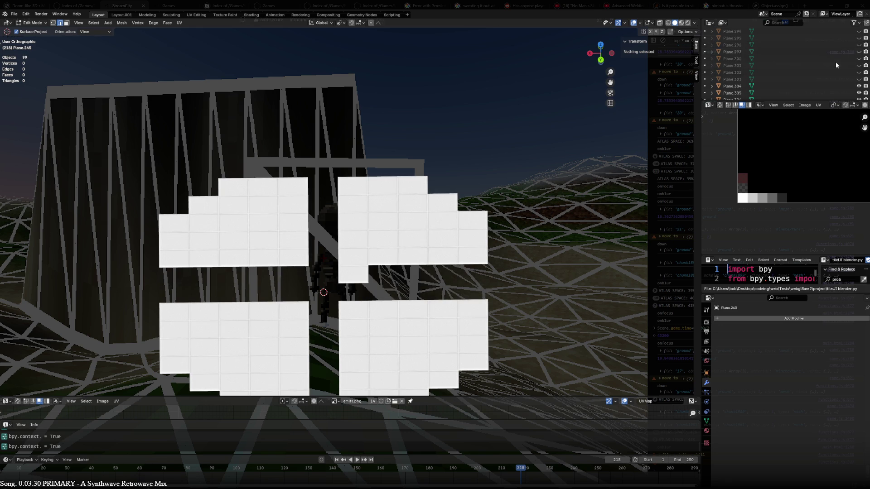
left_click_drag(859, 32, 858, 96)
scroll(838, 64, "down", 5)
left_click_drag(860, 46, 859, 96)
- Select and hide all remaining tile planes in Object Mode, then show the stone collection
key("a")
key("a")
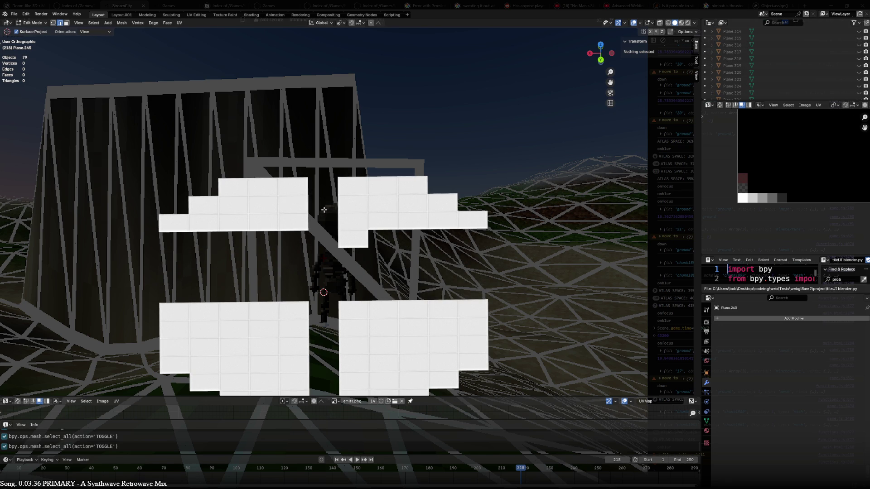
scroll(306, 320, "down", 2)
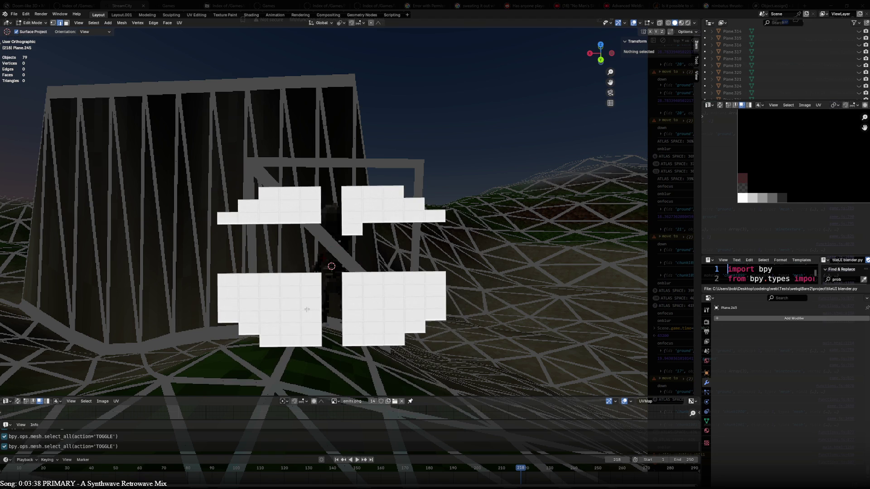
key("Tab")
key("a")
key("a")
key("a")
key("h")
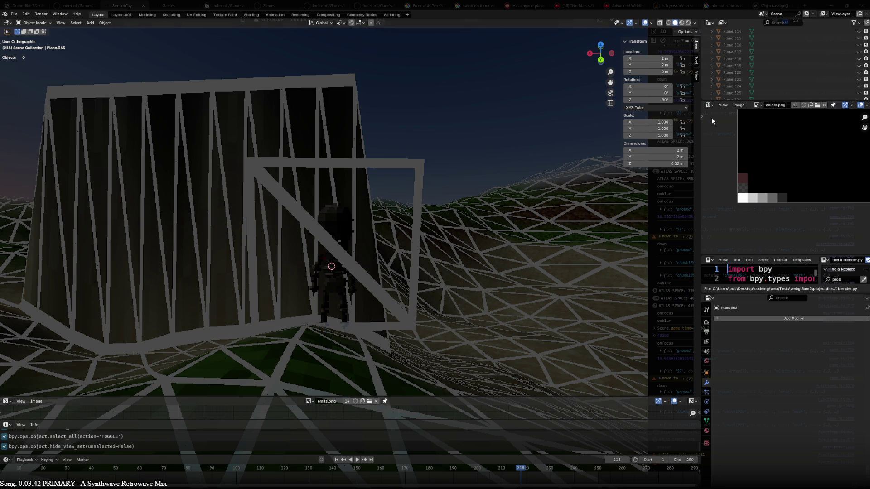
scroll(749, 79, "up", 10)
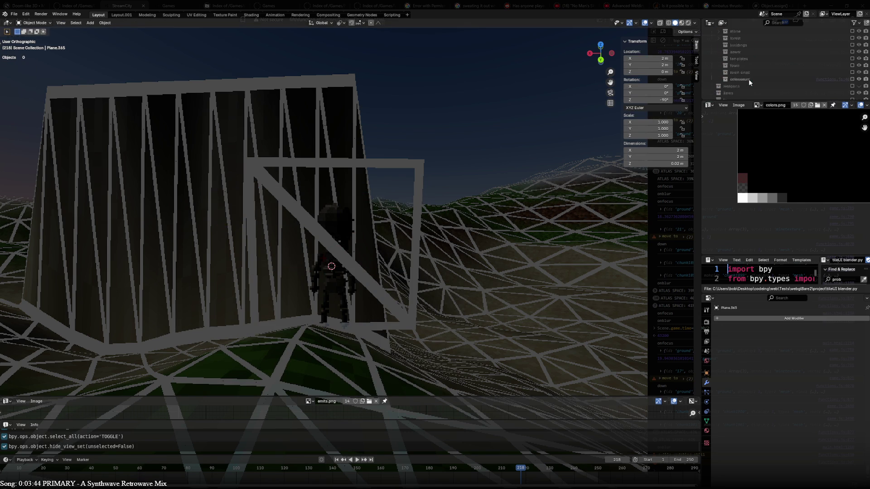
scroll(749, 82, "down", 1)
scroll(749, 82, "up", 2)
scroll(748, 79, "up", 3)
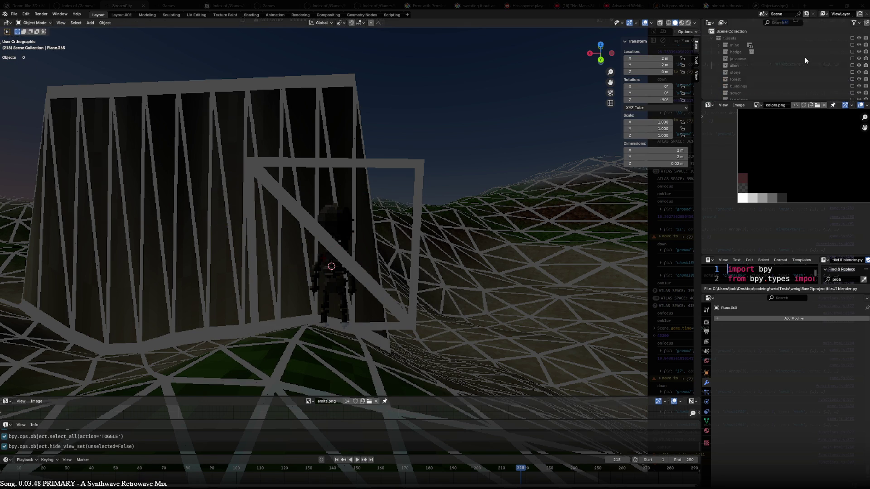
scroll(831, 47, "down", 5)
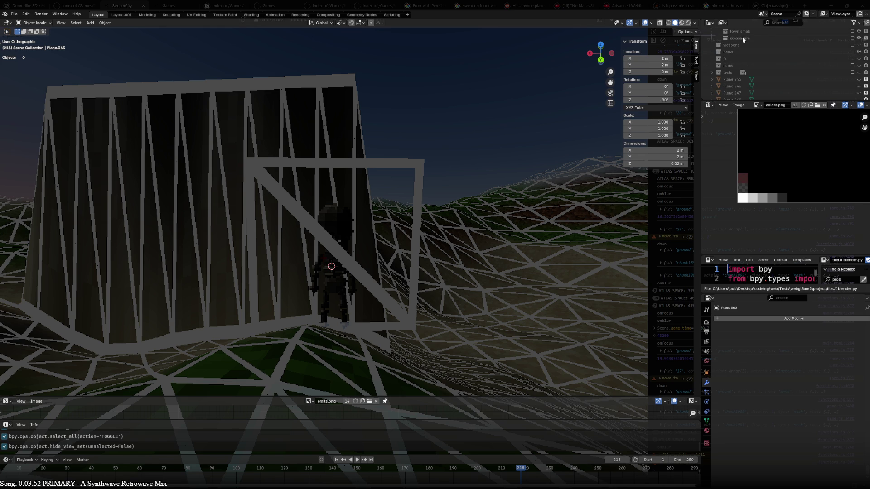
scroll(761, 82, "up", 5)
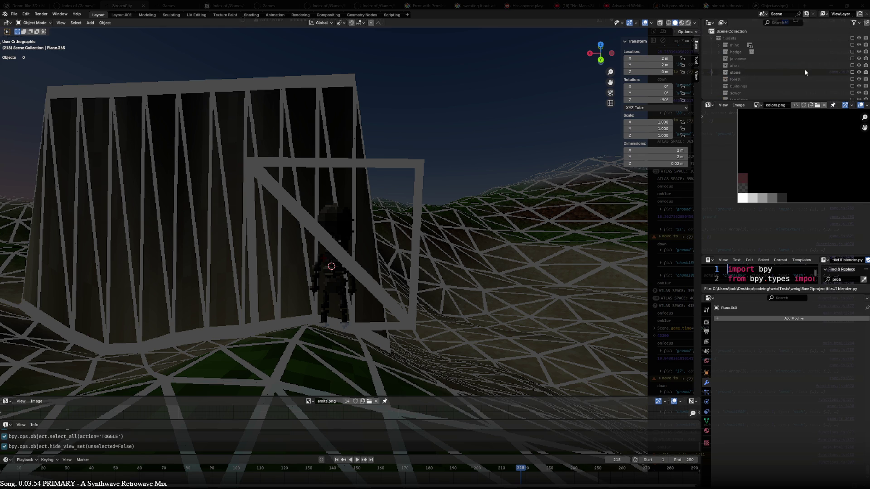
left_click(852, 72)
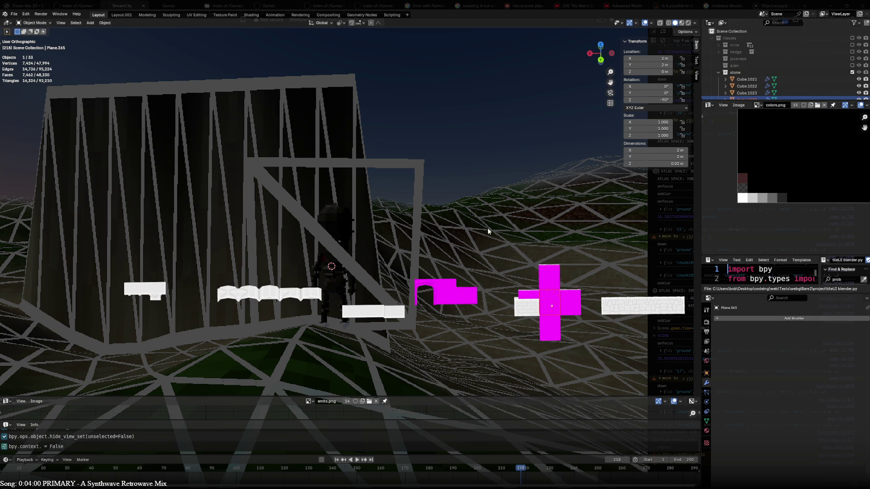
- Select the stone high wall, show its material nodes, and copy its Normal Map node
left_click(449, 289)
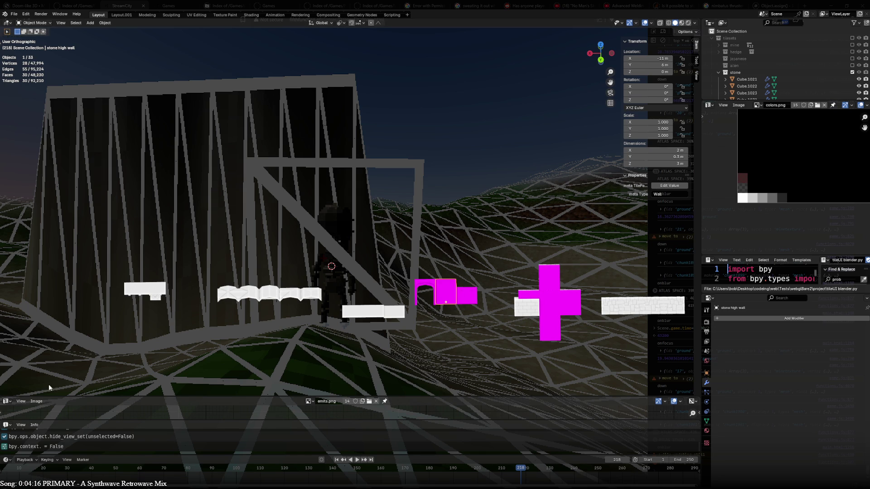
left_click(9, 401)
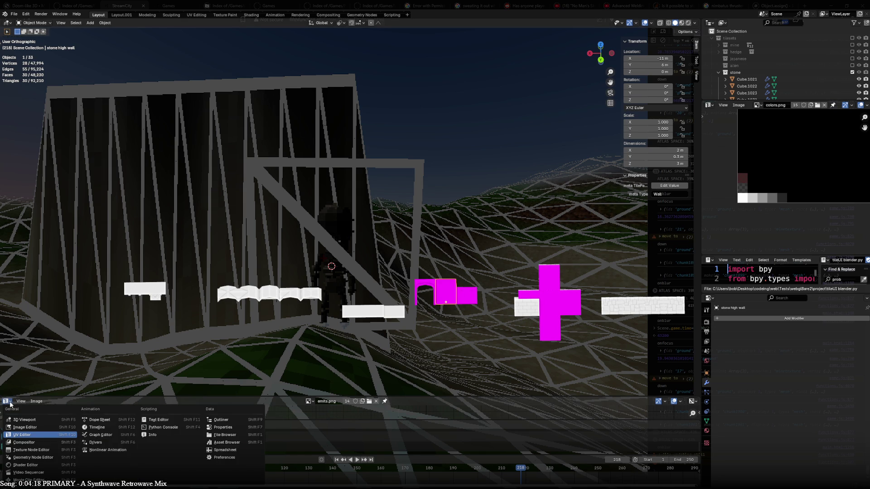
left_click(25, 465)
left_click_drag(191, 398, 182, 190)
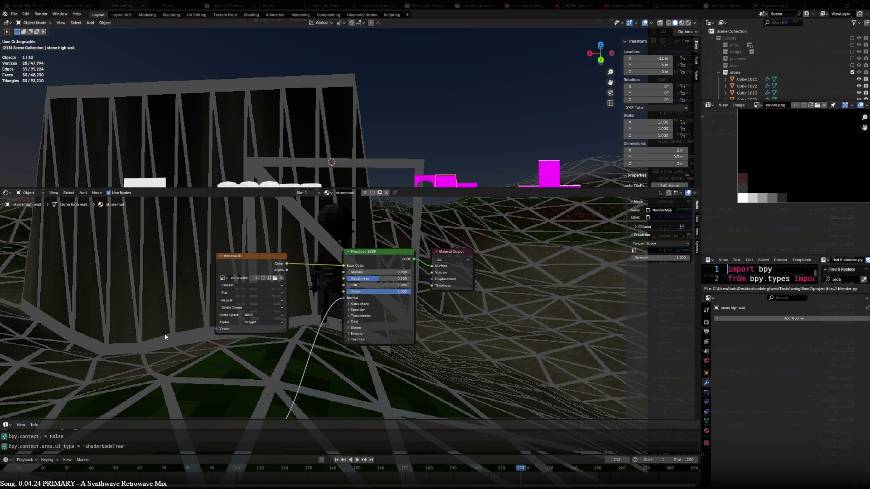
middle_click_drag(344, 381, 443, 235)
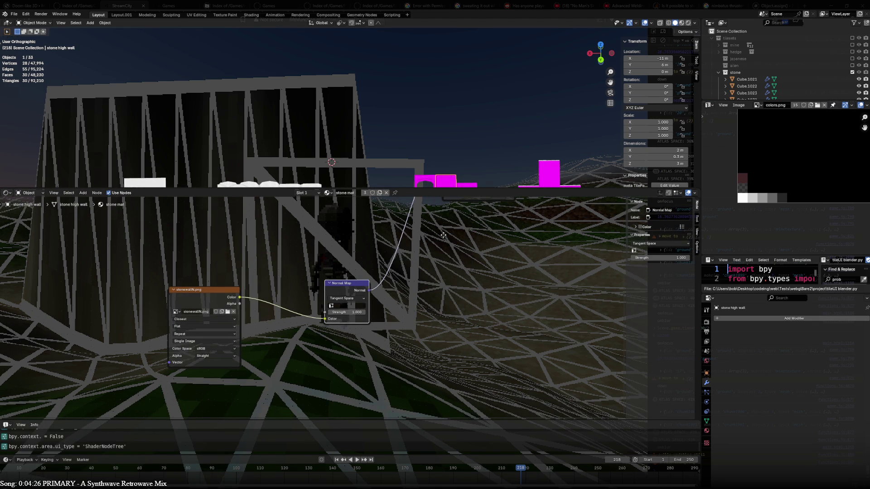
left_click(342, 291)
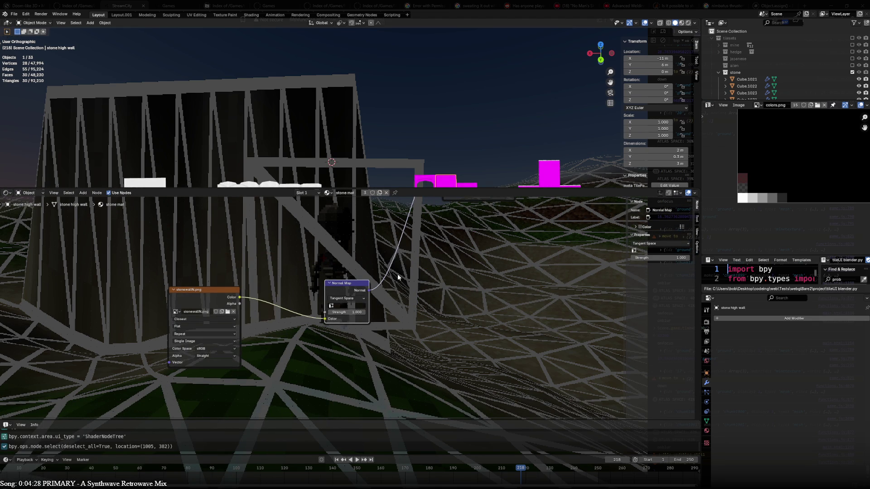
key("ctrl+c")
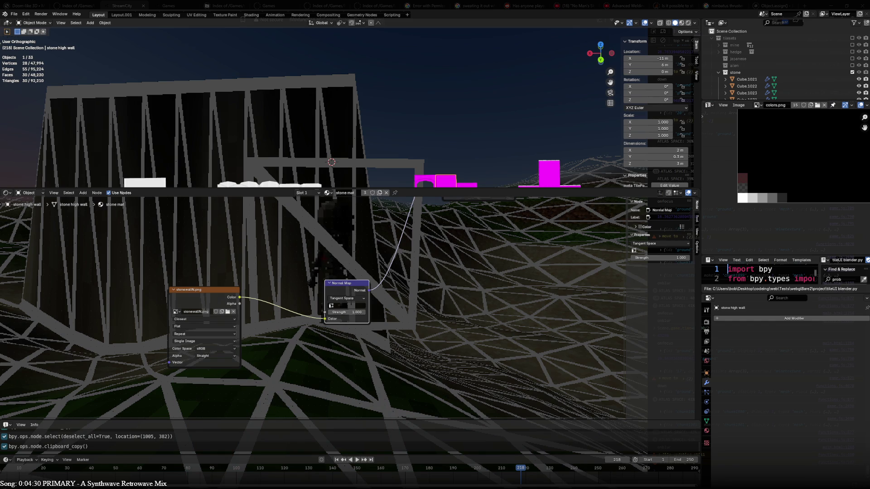
- Switch back to the tree plane file and search for a 'norm' node
key("alt+Tab")
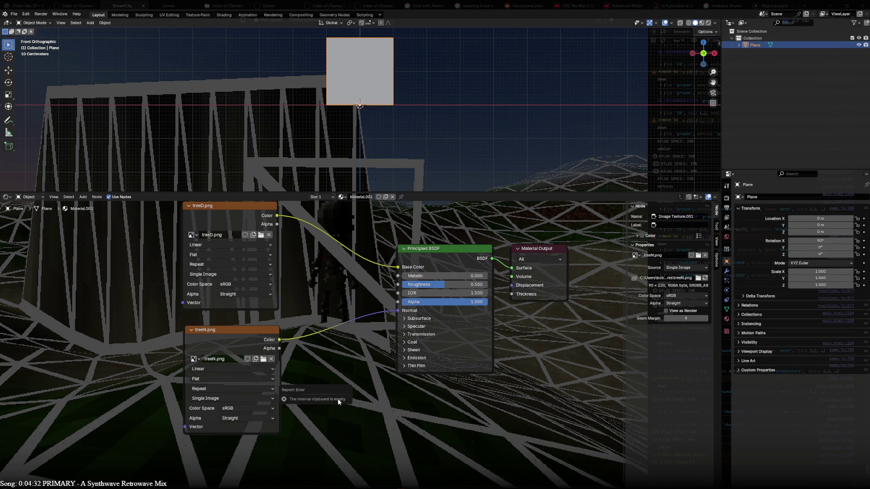
key("alt+Tab")
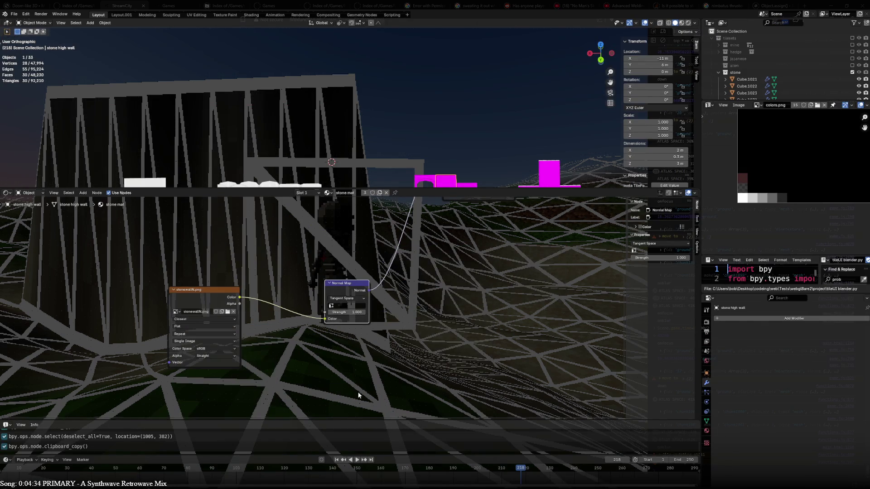
key("alt+Tab")
key("F3")
type("norm")
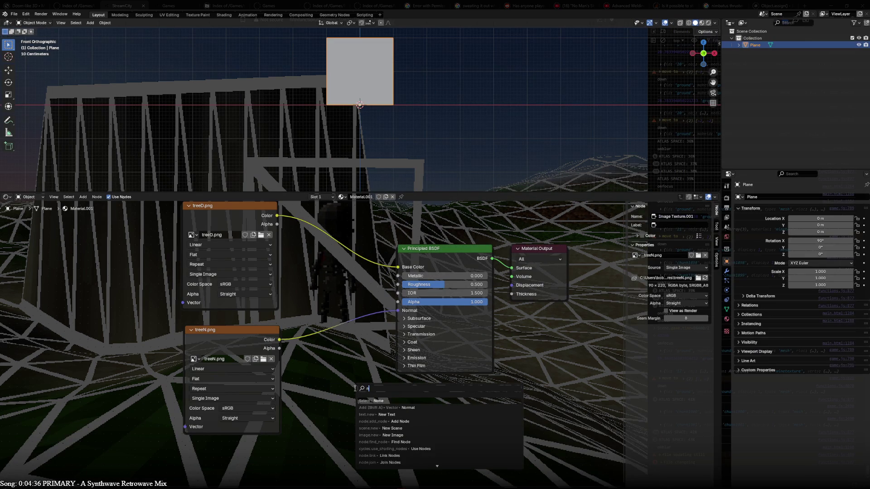
- Insert a Normal Map node on the treeN-to-Normal link and collapse the Emission inputs
key("Return")
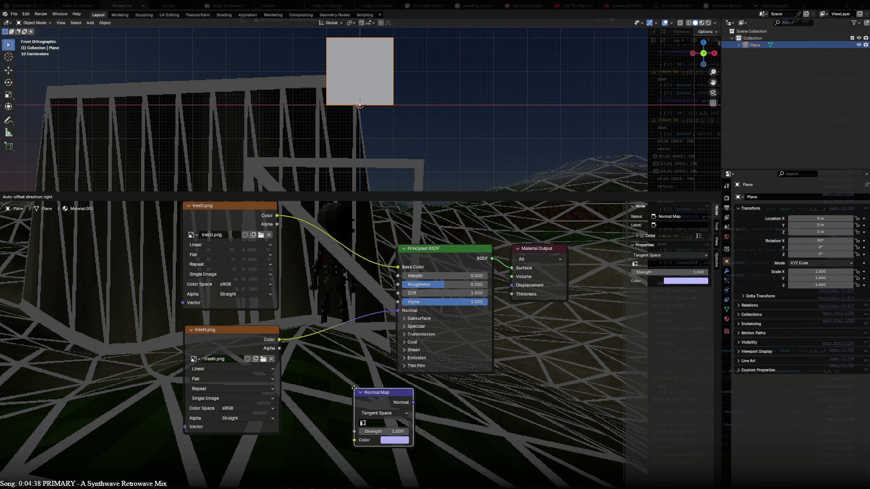
left_click(318, 316)
scroll(318, 315, "down", 2)
left_click(380, 354)
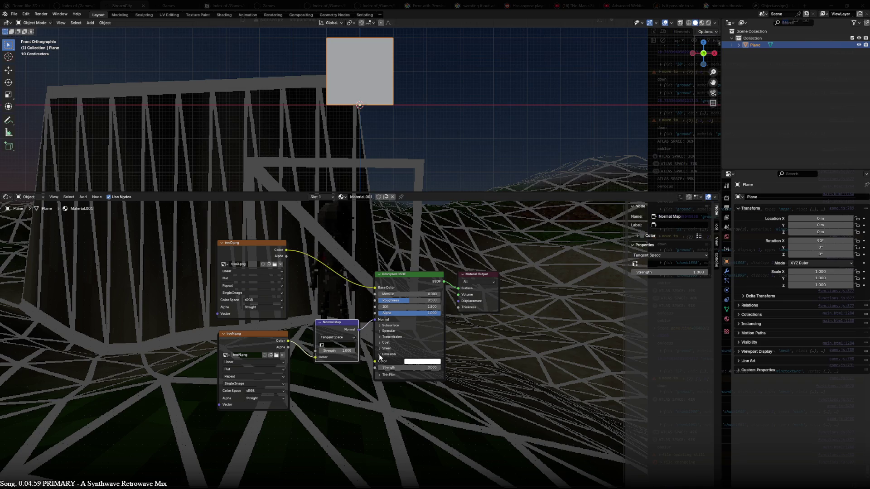
left_click(380, 355)
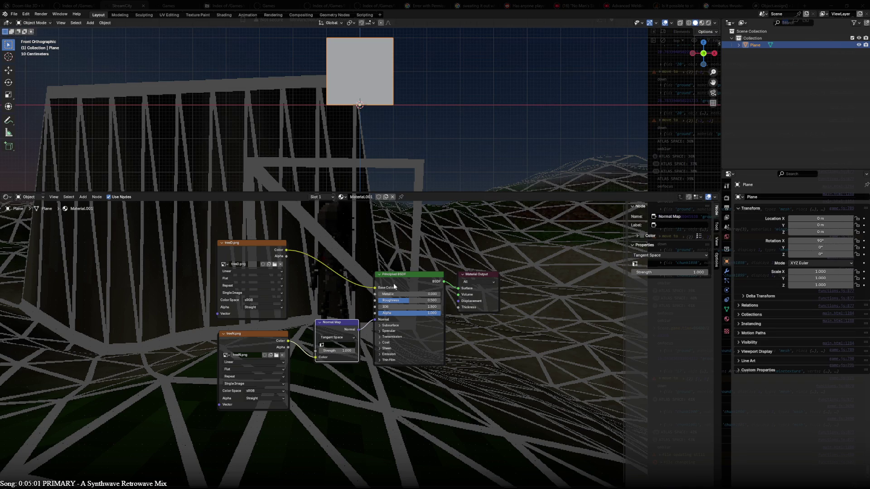
mouse_move(555, 298)
middle_mouse_down()
mouse_move(530, 335)
mouse_move(546, 293)
middle_mouse_up()
left_click(249, 239)
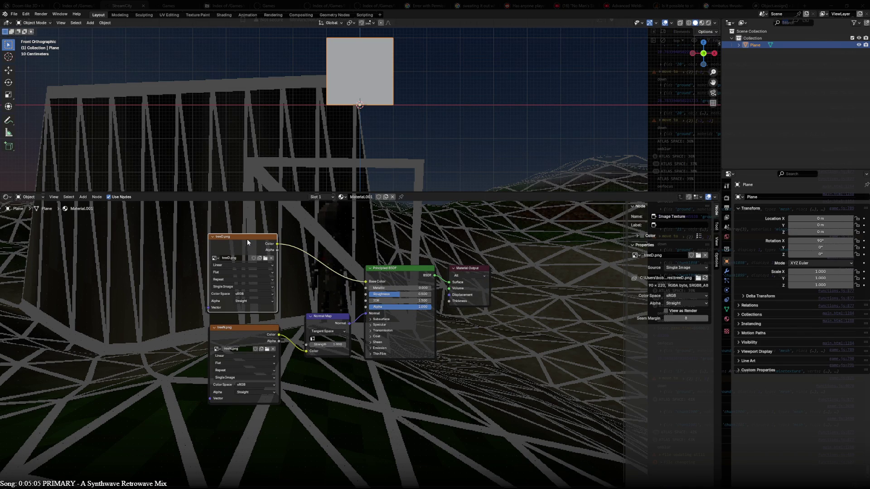
left_click(714, 23)
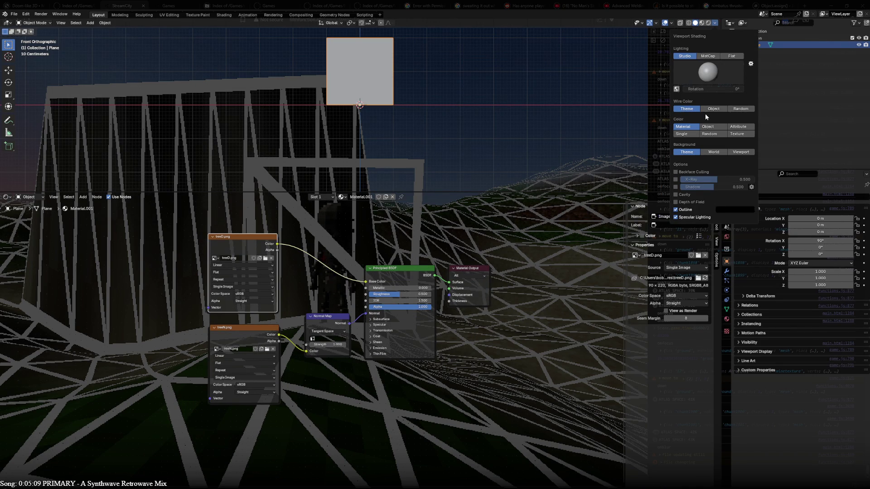
- Show the treeD texture on the plane in the viewport and zoom to it
left_click(734, 134)
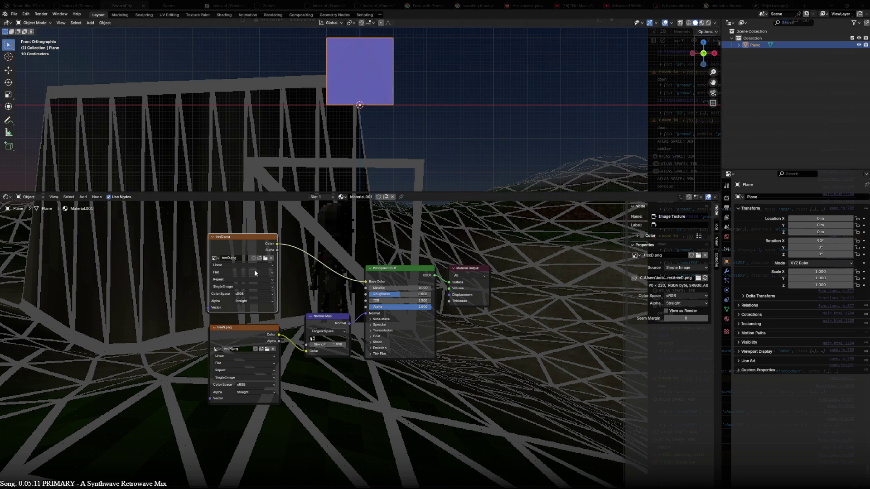
left_click(238, 330)
left_click(249, 245)
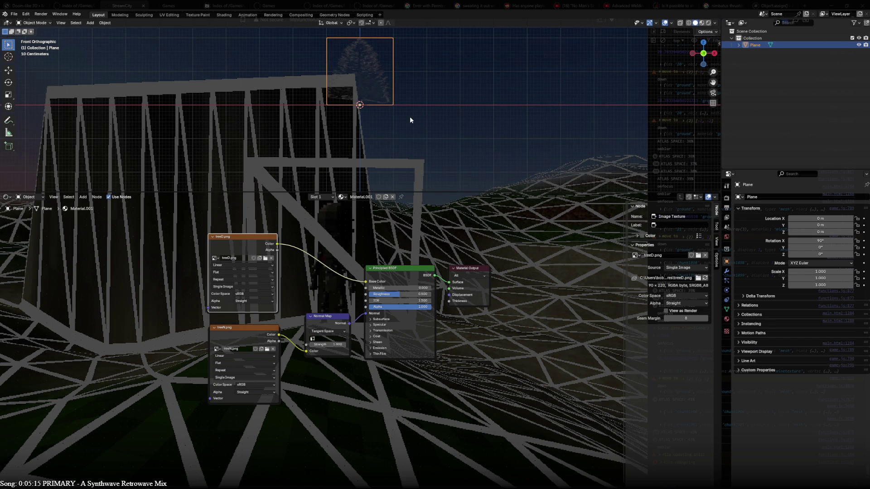
middle_click_drag(413, 103, 423, 143, "shift")
scroll(423, 143, "up", 8)
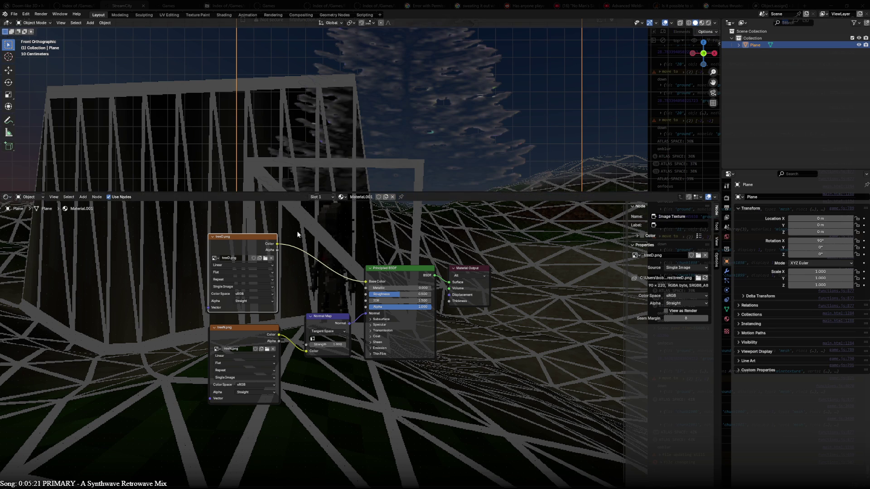
- Try None and Premultiplied alpha on treeD, settling on Straight
left_click(255, 300)
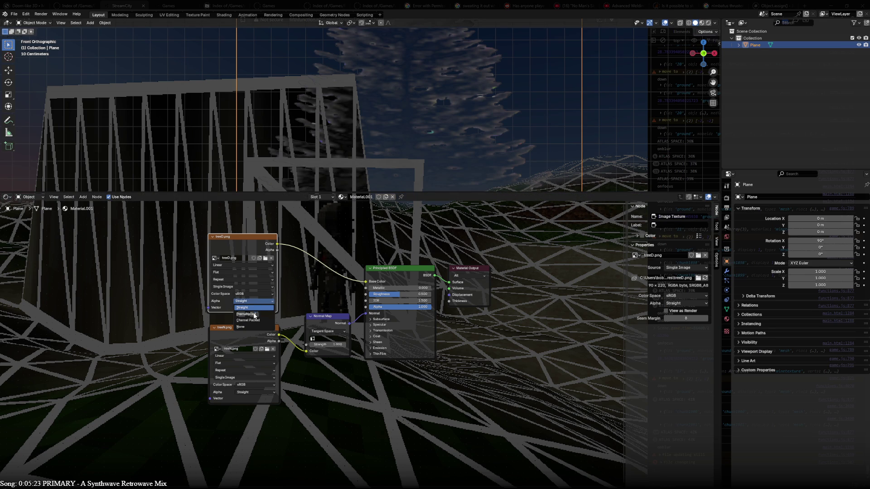
left_click(255, 327)
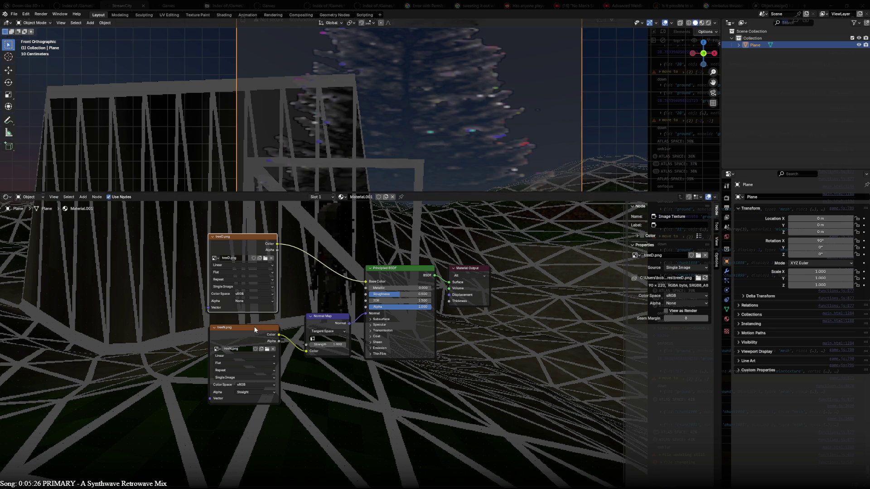
left_click(253, 294)
left_click(253, 301)
left_click(255, 315)
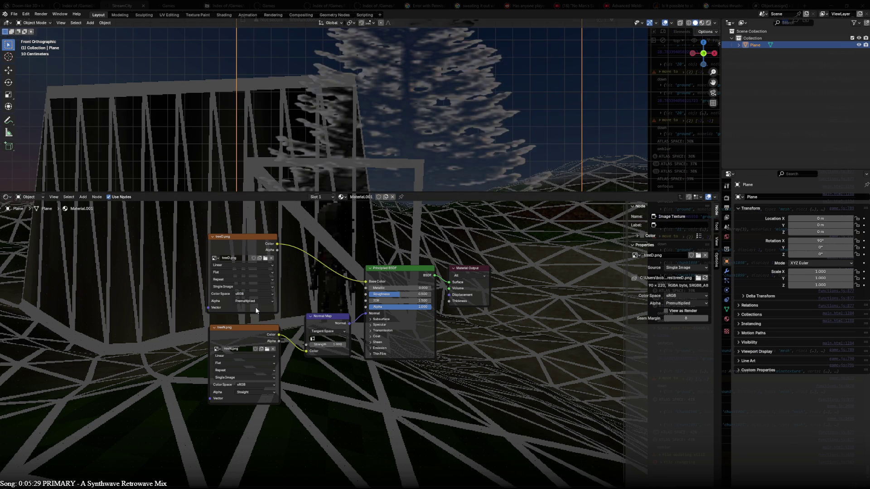
left_click(257, 300)
left_click(253, 306)
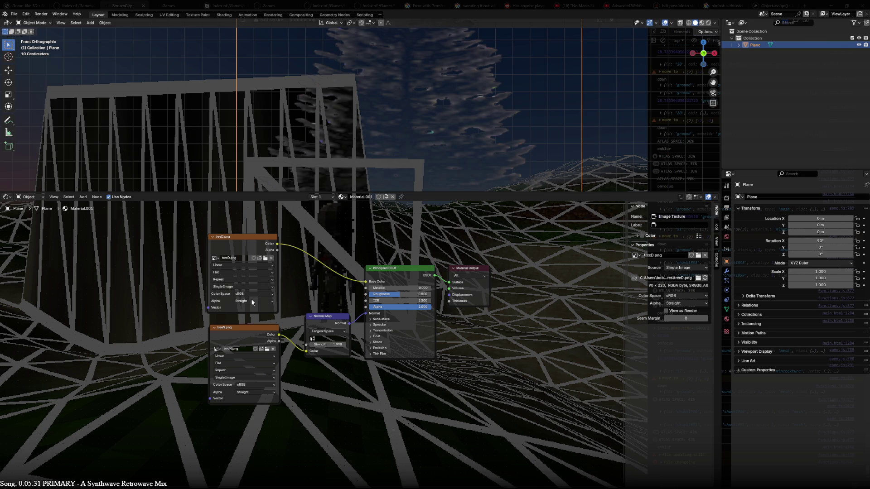
- Set treeD interpolation to Closest after trying Cubic
left_click(243, 266)
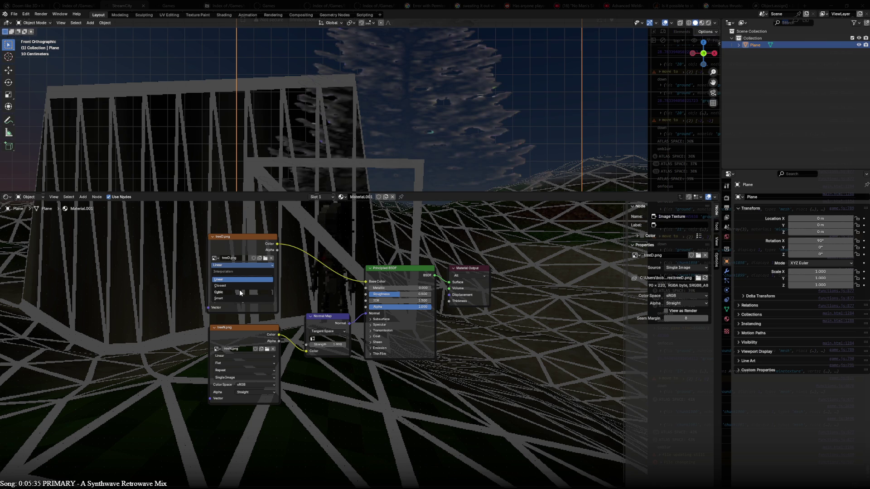
left_click(240, 292)
left_click(238, 265)
left_click(235, 288)
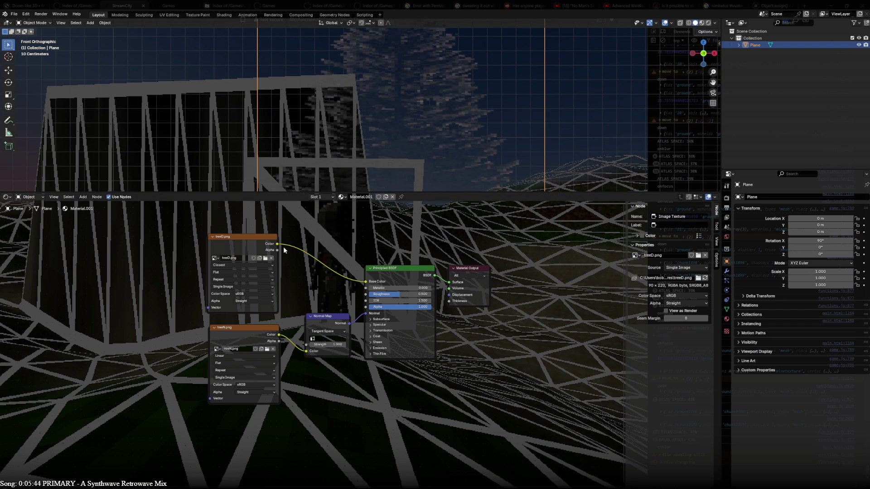
- Expand the Emission inputs and connect treeD Color to Emission Color
left_click_drag(336, 311, 355, 347)
key("Escape")
left_click(369, 347)
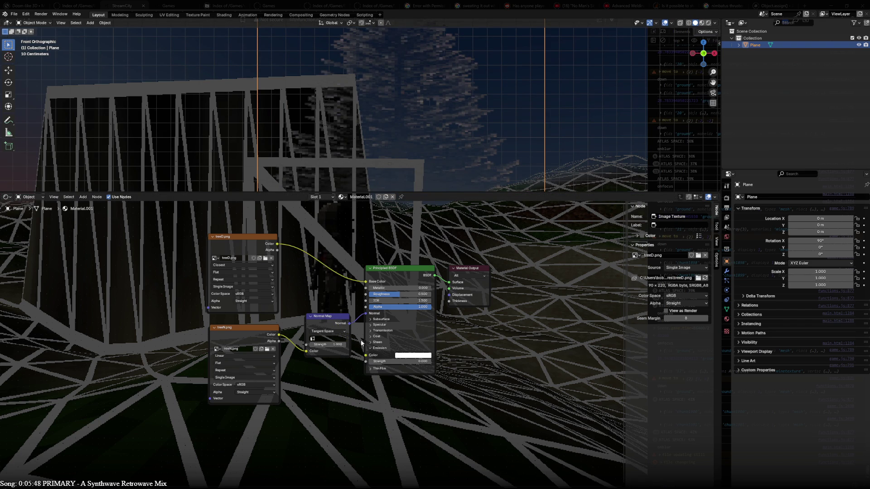
mouse_move(277, 244)
left_mouse_down()
mouse_move(367, 357)
mouse_move(347, 363)
left_mouse_up()
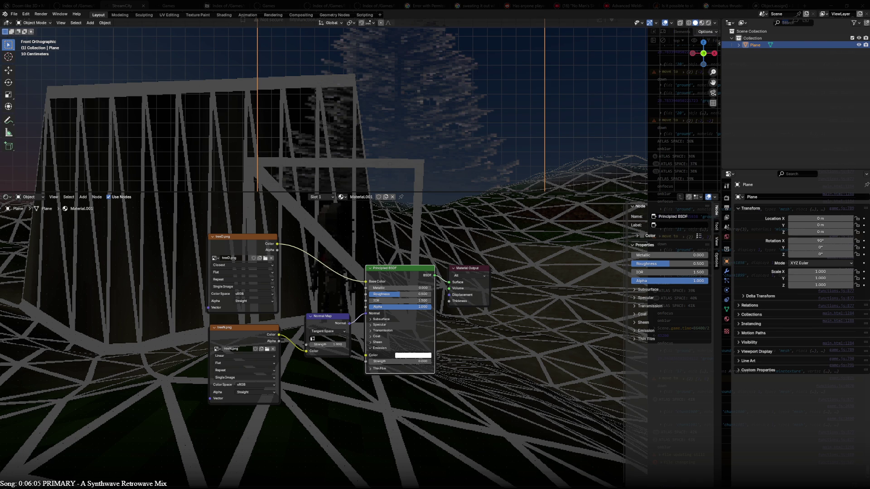
mouse_move(421, 127)
middle_mouse_down()
mouse_move(432, 126)
mouse_move(409, 77)
mouse_move(381, 74)
mouse_move(354, 100)
mouse_move(354, 118)
mouse_move(376, 113)
middle_mouse_up()
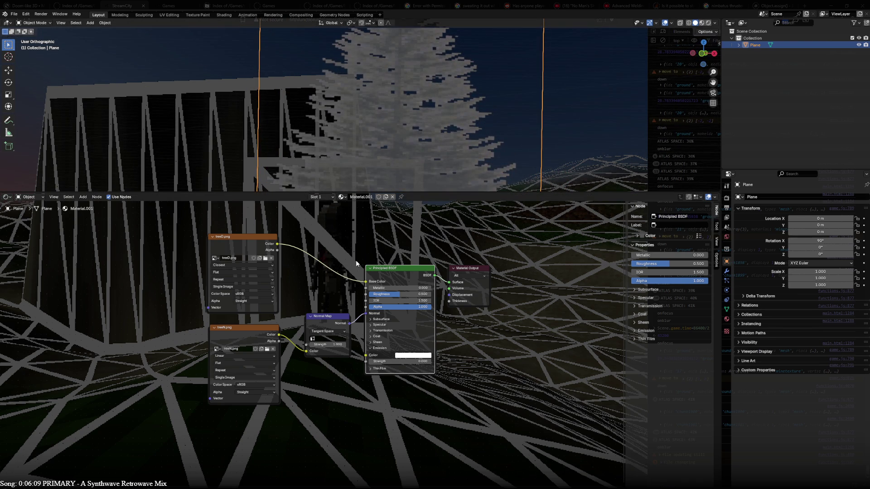
- Try a Roughness of 0, then undo back to 0.500
left_click(397, 294)
type("0")
key("Return")
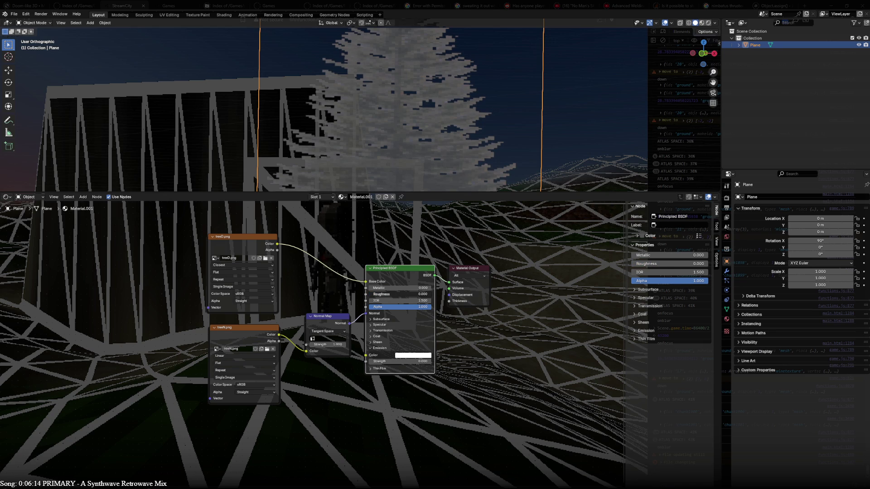
key("ctrl+z")
- Set Emission Strength to 1 and unlink the texture so Emission stays white
mouse_move(277, 243)
left_mouse_down()
mouse_move(355, 366)
mouse_move(365, 355)
left_mouse_up()
left_click(399, 361)
type("1")
key("Return")
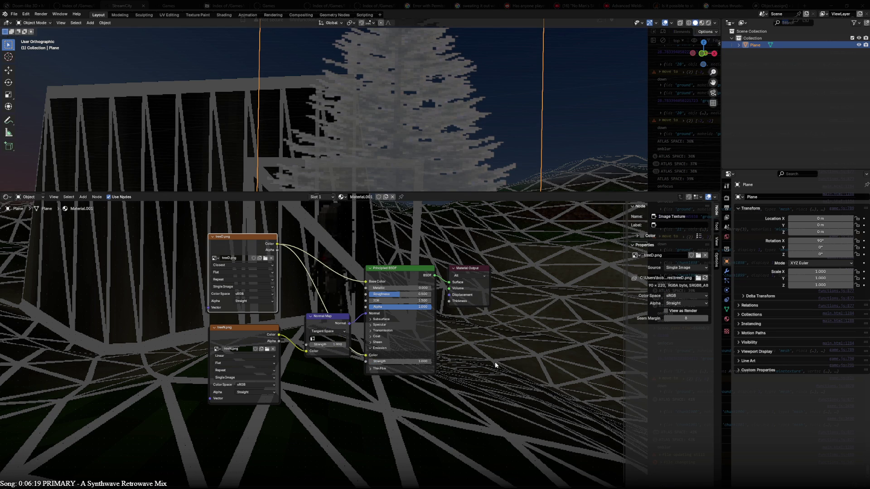
left_click_drag(365, 355, 426, 335)
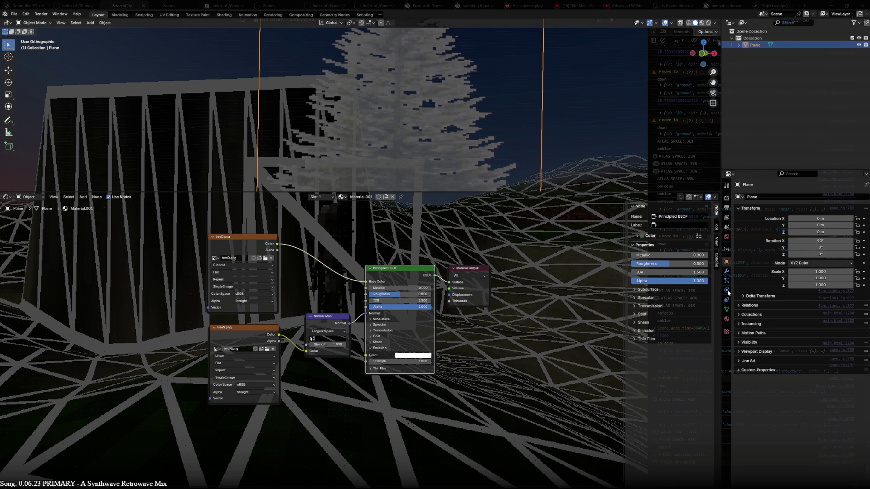
left_click(727, 319)
scroll(793, 337, "down", 5)
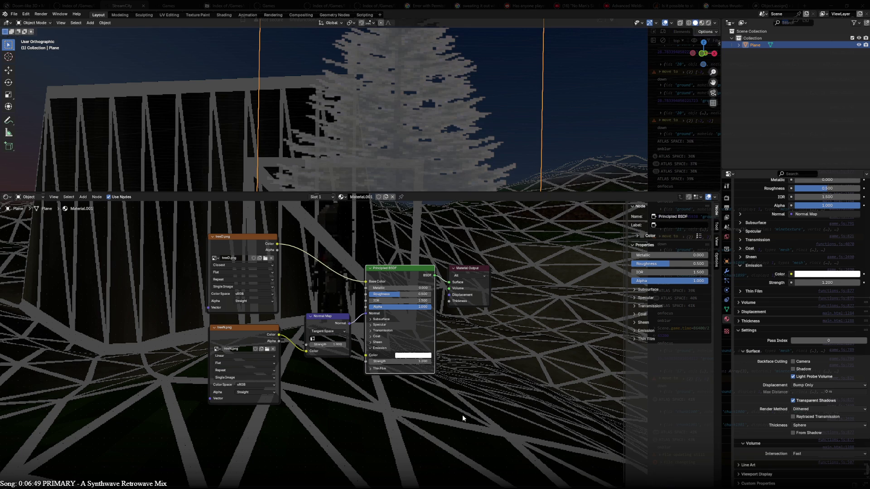
- Set Emission Strength to 0 and switch viewport lighting to Flat
left_click(406, 361)
key("Return")
left_click(368, 348)
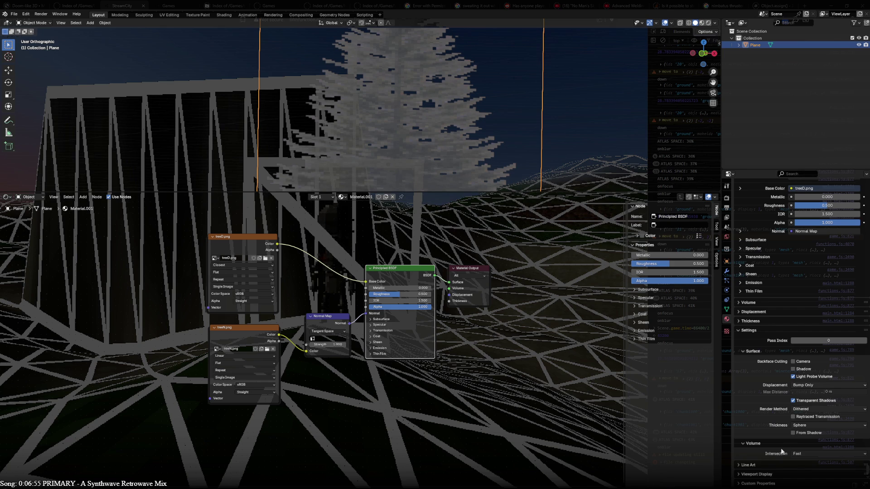
left_click(714, 23)
left_click(730, 56)
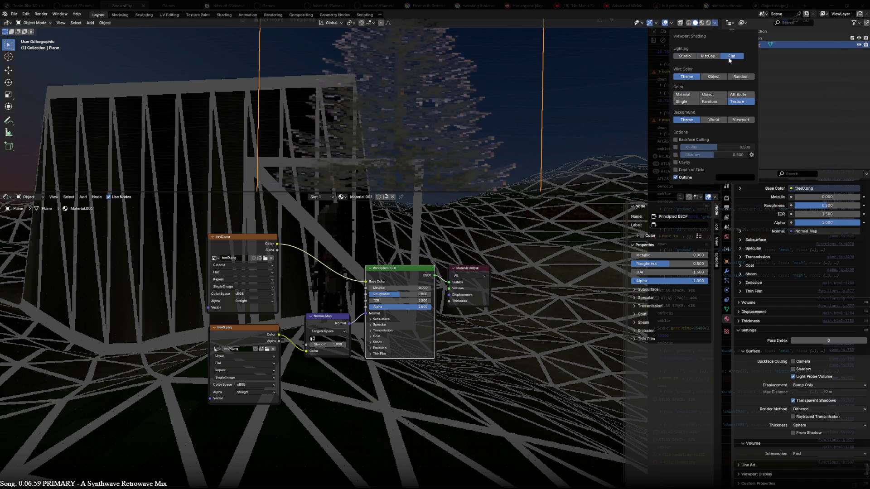
mouse_move(457, 147)
middle_mouse_down()
mouse_move(419, 149)
mouse_move(360, 134)
mouse_move(443, 133)
mouse_move(426, 143)
mouse_move(395, 97)
mouse_move(387, 110)
middle_mouse_up()
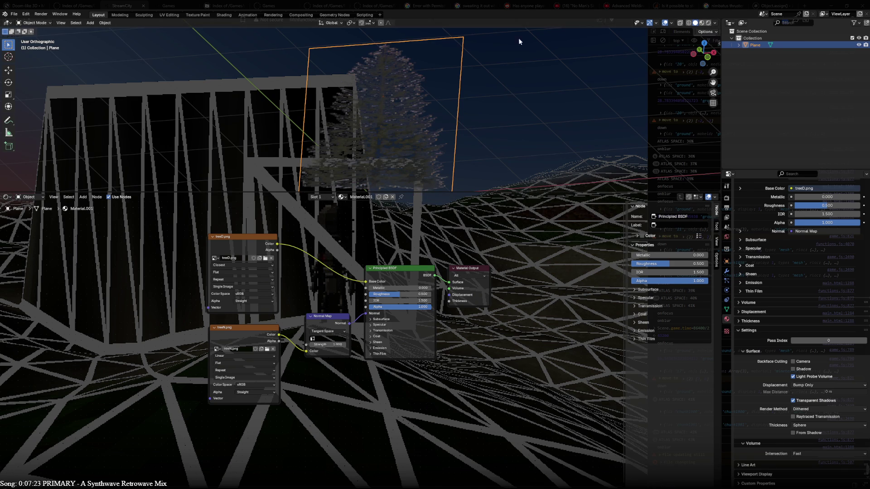
- Set the plane's Y dimension to 220/90 (4.89 m), discarding a trial 6.8 m width
key("n")
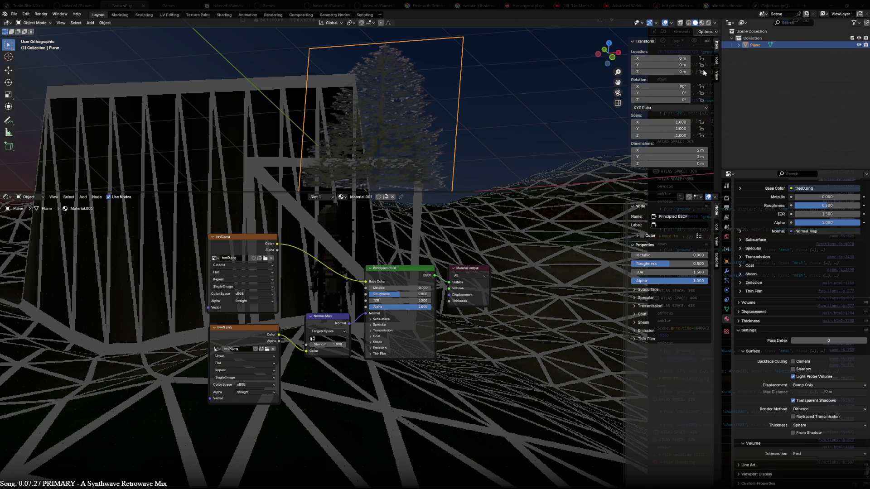
left_click(658, 150)
type("6.8")
key("Return")
key("ctrl+z")
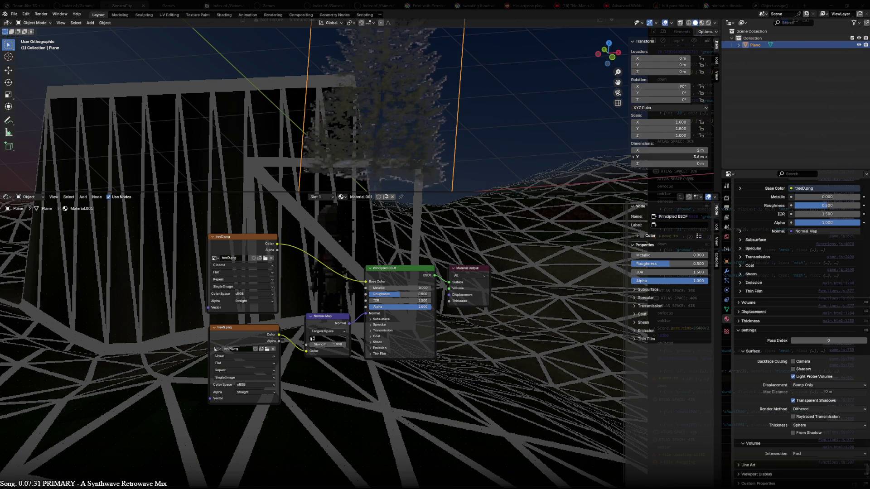
left_click(656, 156)
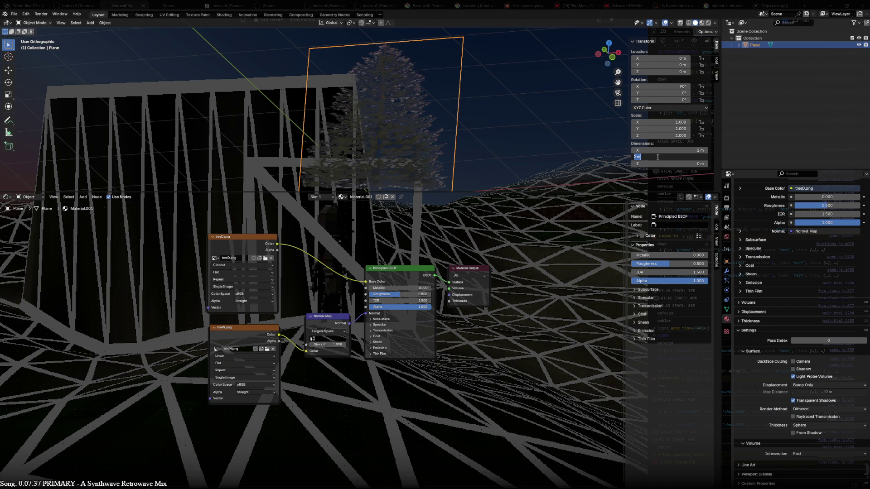
type("220")
type("/90*")
key("Return")
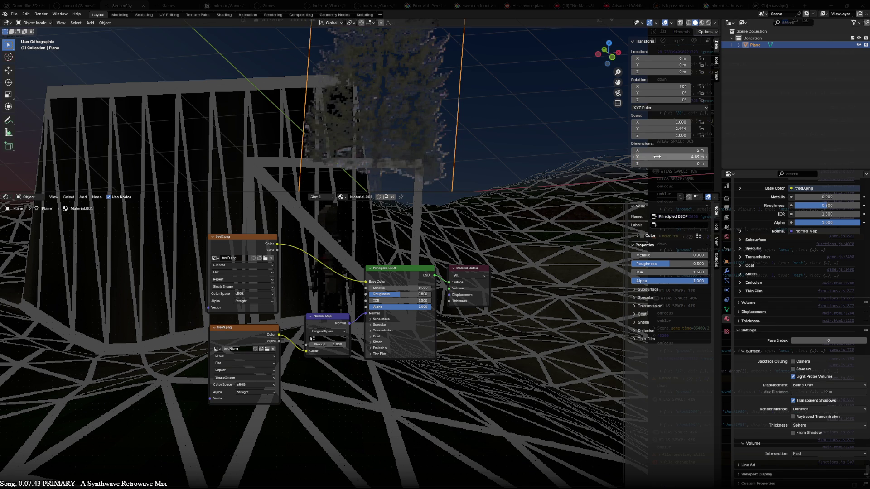
- Maximize the 3D view and switch to front orthographic view
mouse_move(458, 63)
middle_mouse_down()
mouse_move(362, 112)
mouse_move(438, 118)
mouse_move(494, 107)
middle_mouse_up()
mouse_move(376, 115)
middle_mouse_down()
mouse_move(367, 136)
mouse_move(376, 145)
middle_mouse_up()
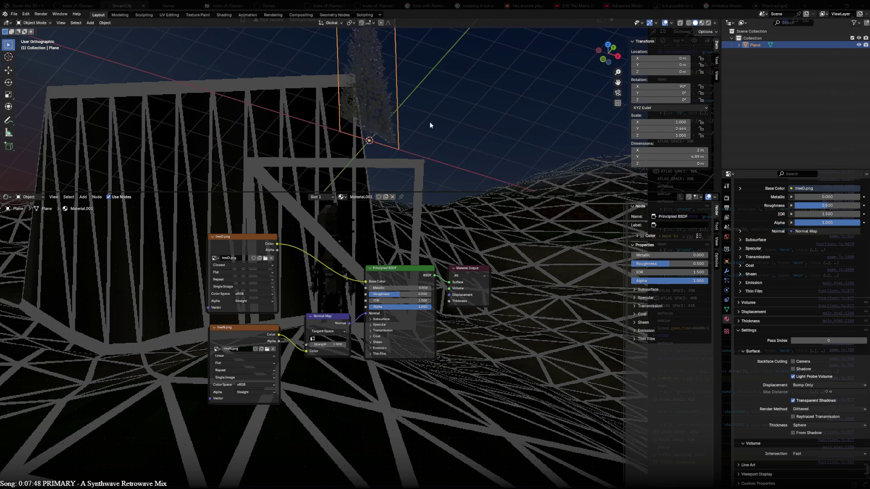
key("ctrl+space")
scroll(399, 209, "up", 4)
key("KP_1")
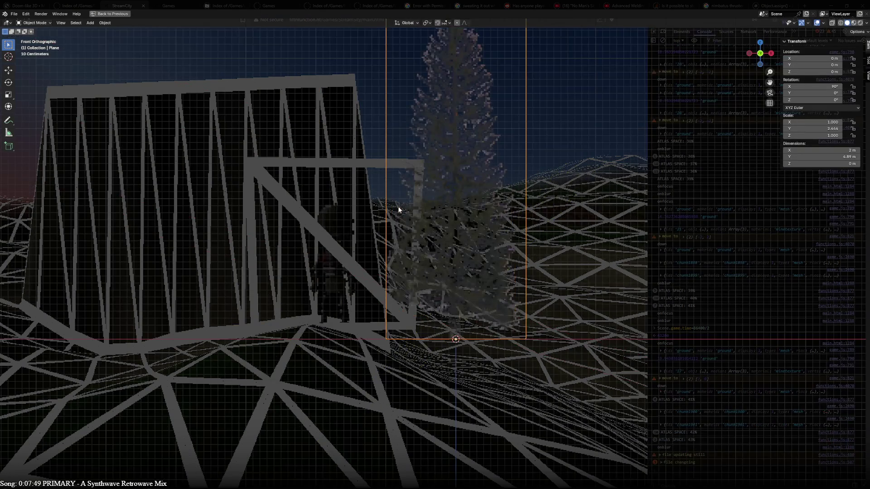
- Rotate all the plane's geometry 90° in Edit Mode from top view
middle_click_drag(412, 219, 373, 263, "shift")
key("KP_7")
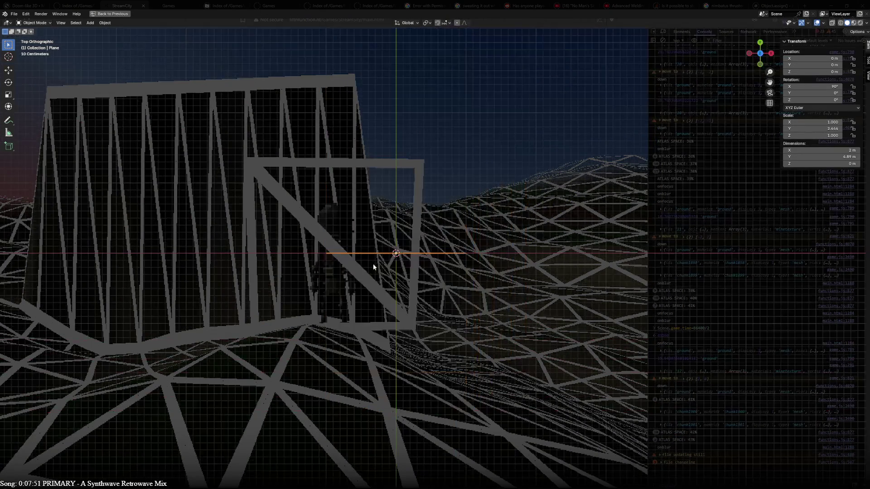
key("Tab")
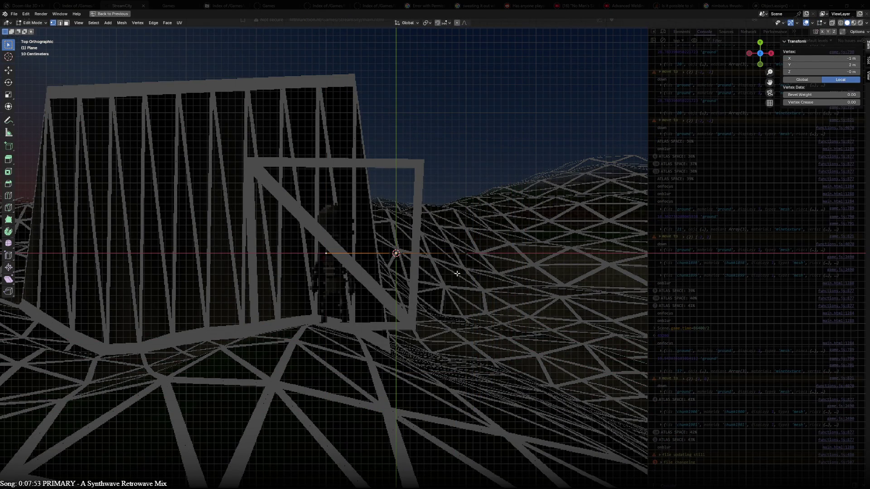
key("alt+a")
key("a")
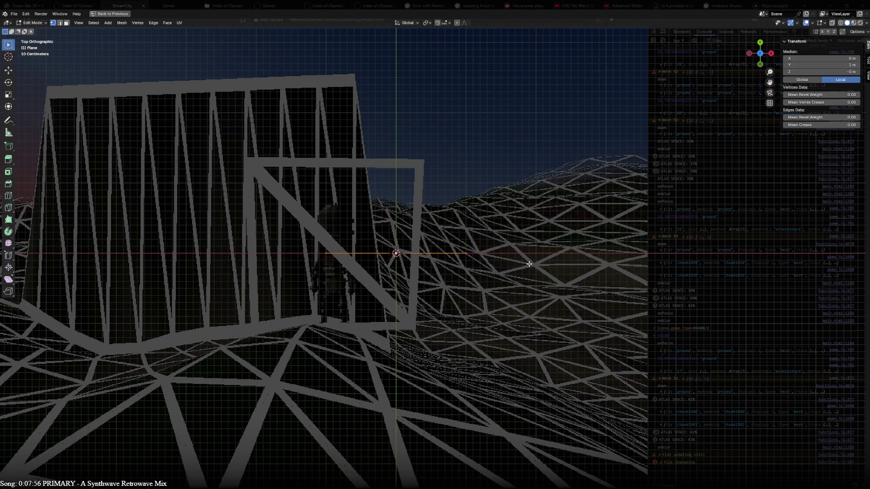
type("r90")
key("Return")
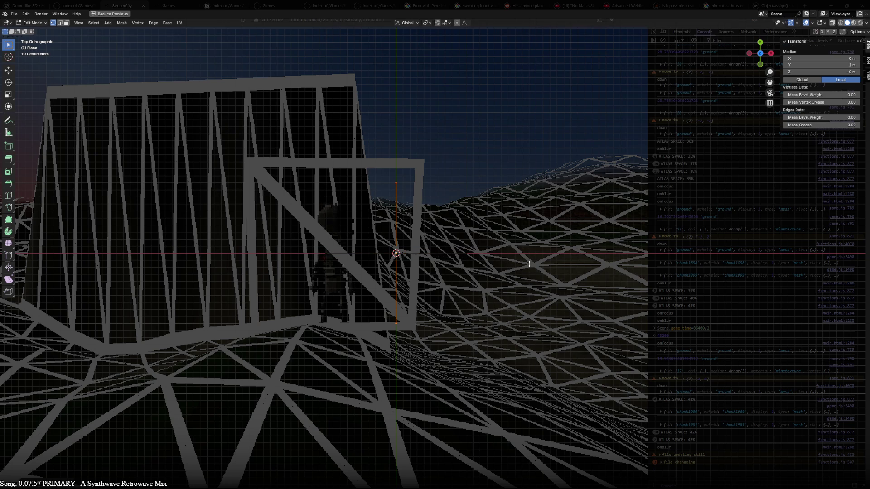
key("Tab")
- Inspect the rotated plane from front and top views, cancelling a trial X-axis scale
mouse_move(453, 271)
middle_mouse_down()
mouse_move(480, 284)
mouse_move(427, 336)
mouse_move(300, 272)
mouse_move(151, 255)
mouse_move(369, 252)
mouse_move(796, 278)
middle_mouse_up()
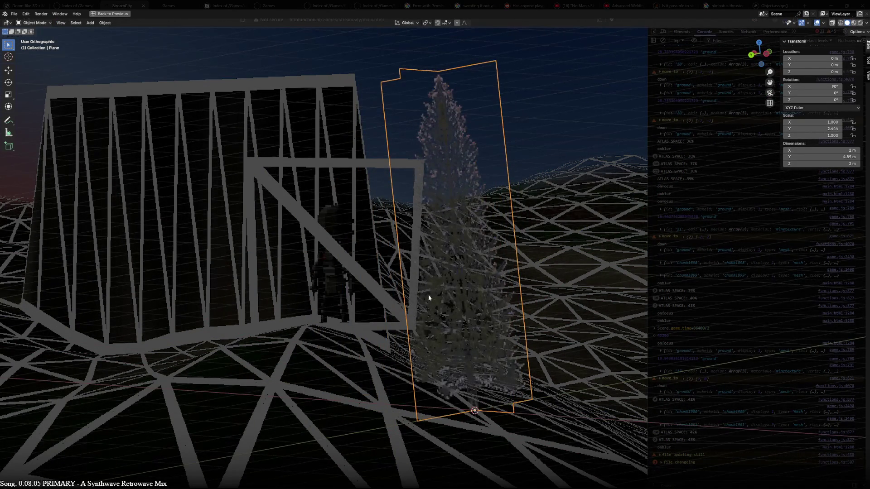
key("KP_1")
key("KP_7")
key("Tab")
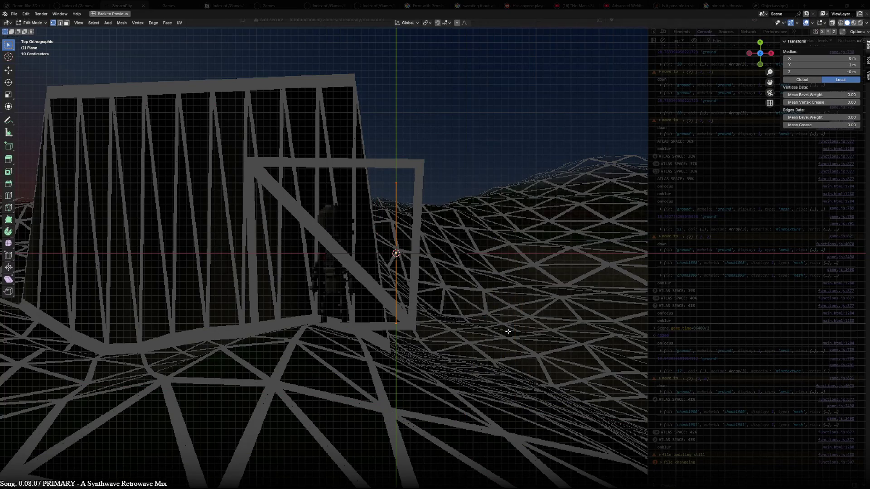
key("s")
key("x")
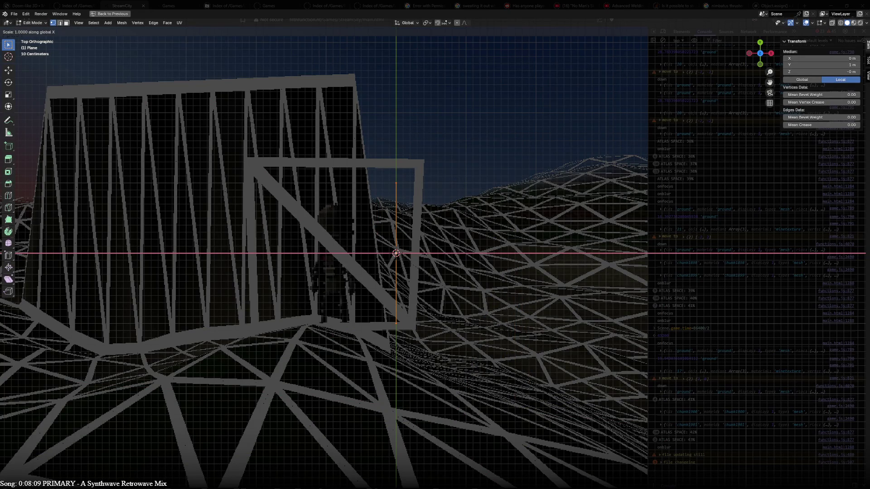
key("Escape")
mouse_move(508, 331)
middle_mouse_down()
mouse_move(493, 333)
mouse_move(624, 308)
mouse_move(701, 279)
mouse_move(298, 229)
mouse_move(542, 230)
mouse_move(570, 260)
mouse_move(234, 221)
mouse_move(443, 338)
mouse_move(191, 285)
mouse_move(475, 314)
mouse_move(469, 279)
middle_mouse_up()
key("Tab")
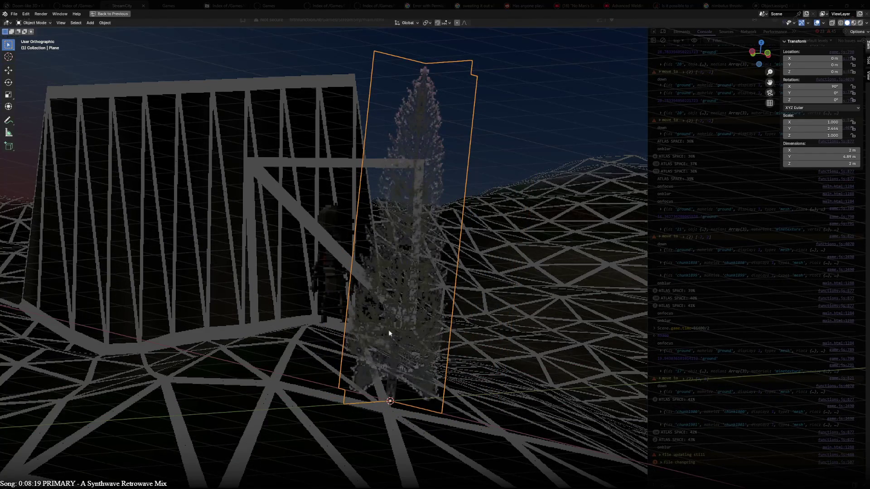
mouse_move(569, 265)
middle_mouse_down()
mouse_move(162, 225)
mouse_move(266, 310)
mouse_move(302, 315)
middle_mouse_up()
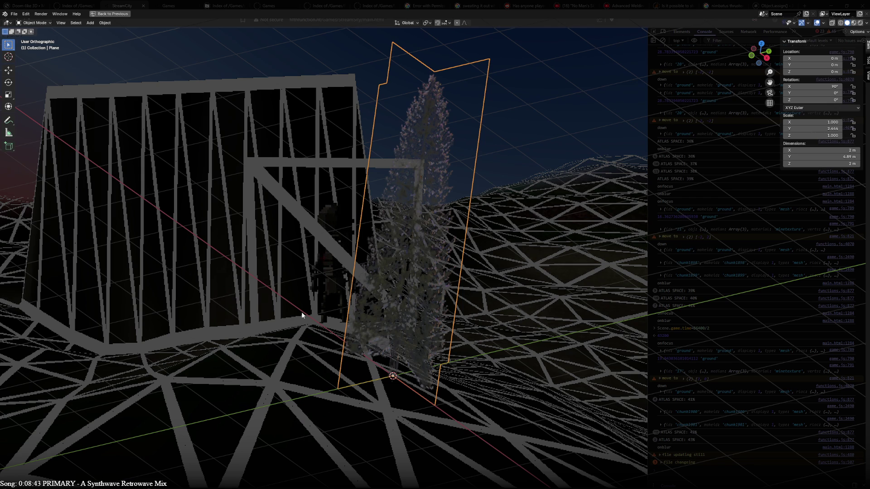
middle_click_drag(301, 312, 613, 299)
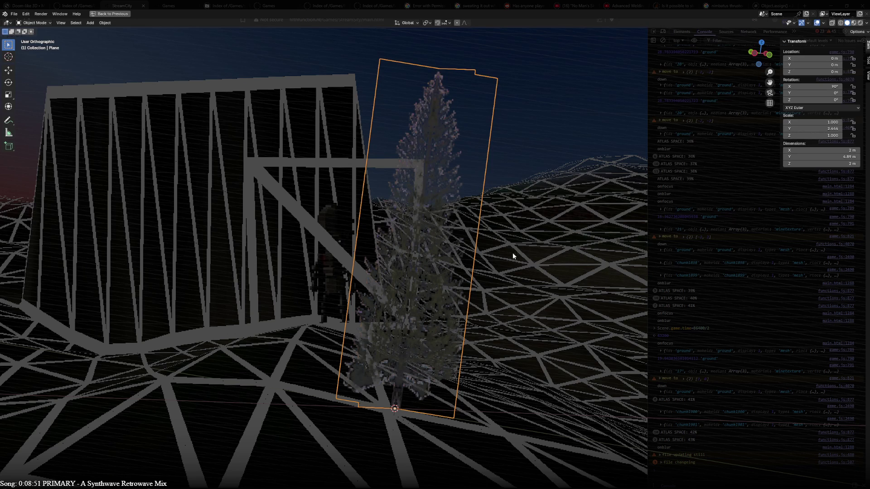
mouse_move(506, 233)
middle_mouse_down()
mouse_move(515, 246)
mouse_move(382, 281)
mouse_move(99, 290)
mouse_move(566, 278)
middle_mouse_up()
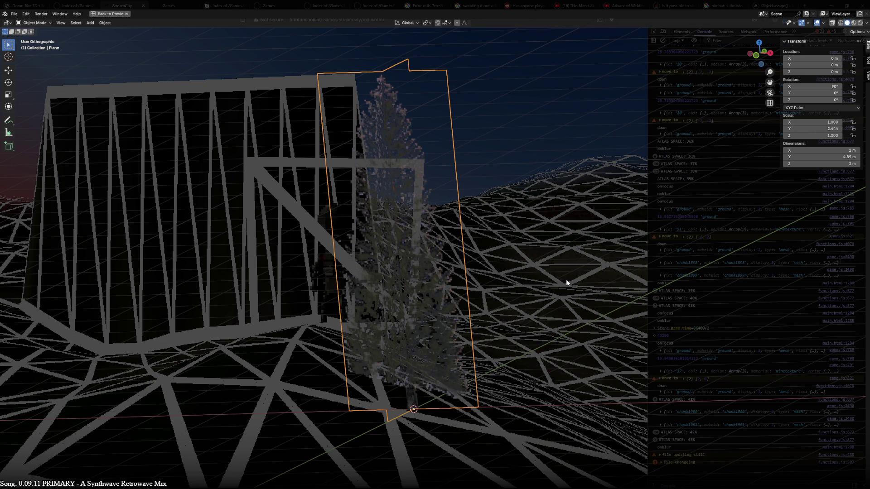
mouse_move(567, 279)
middle_mouse_down()
mouse_move(635, 195)
mouse_move(617, 258)
mouse_move(464, 333)
mouse_move(474, 287)
middle_mouse_up()
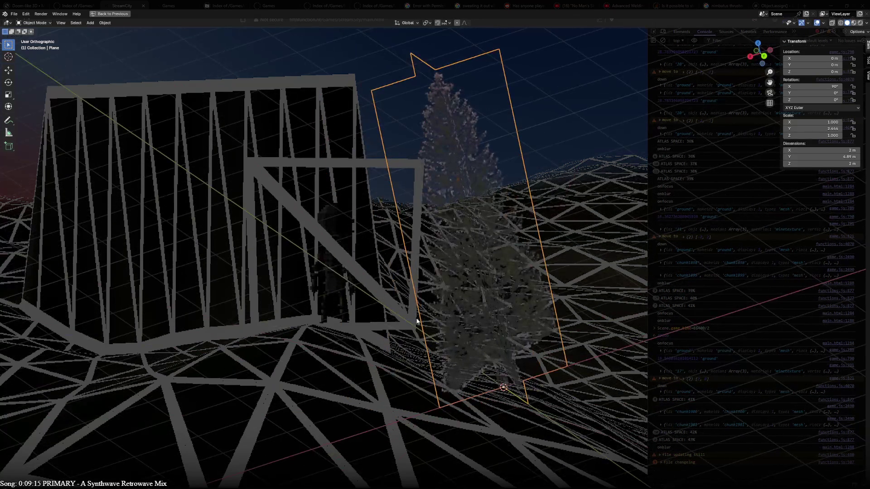
- Open Edit > Preferences on the Add-ons list to review installed add-ons
left_click(14, 14)
left_click(16, 14)
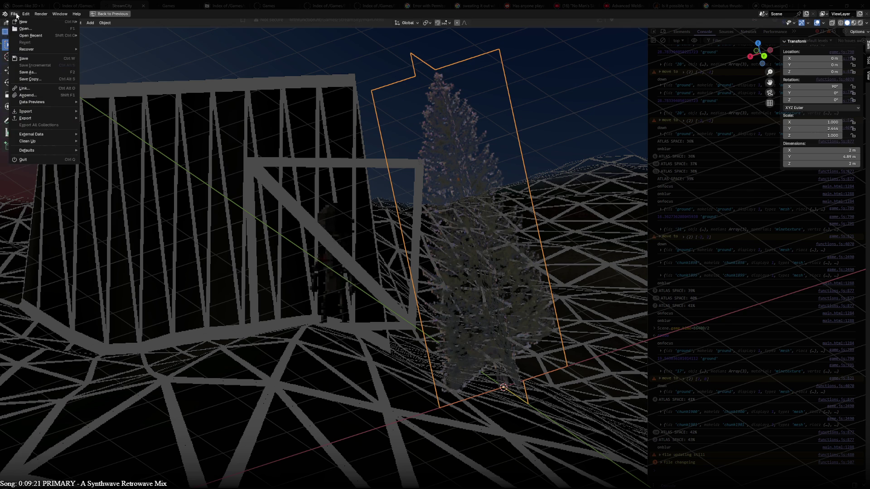
mouse_move(25, 14)
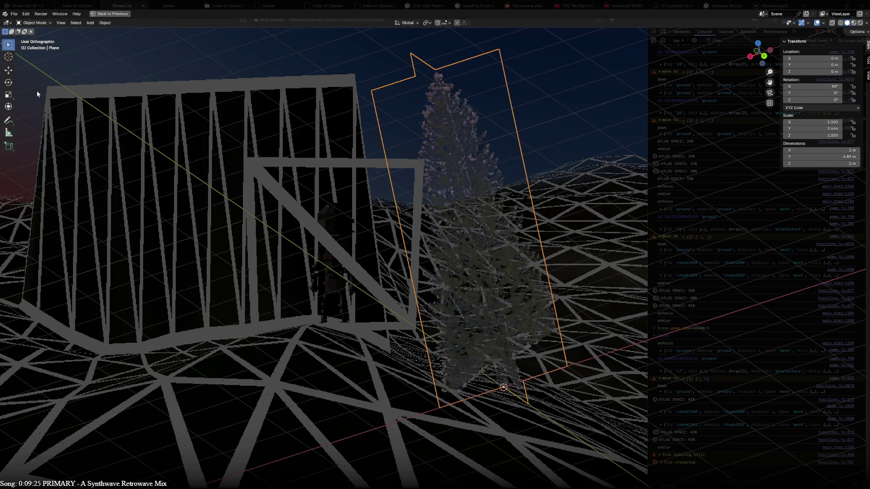
left_click(28, 75)
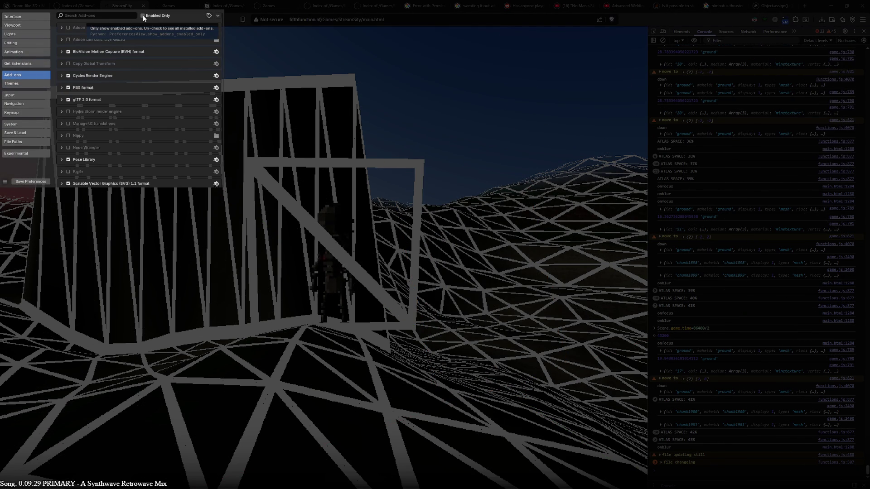
- Filter the installed add-ons by 'red' to look for the RedGE exporter
left_click(123, 16)
type("red")
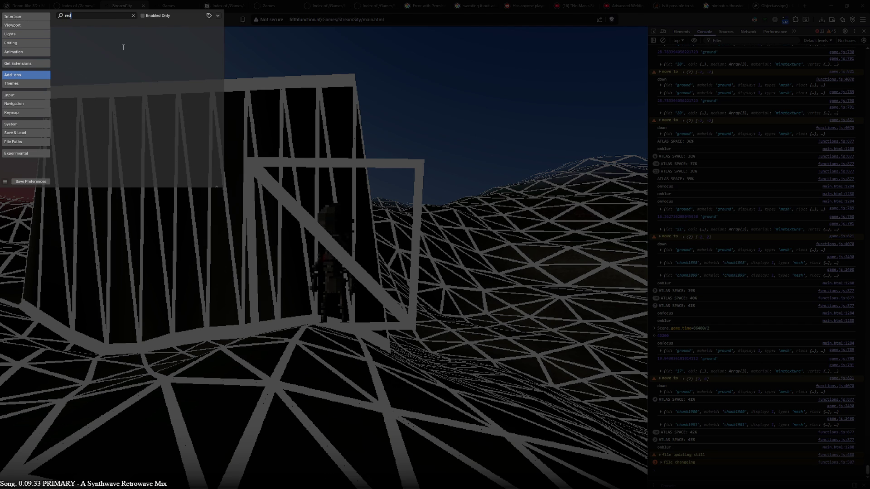
key("Return")
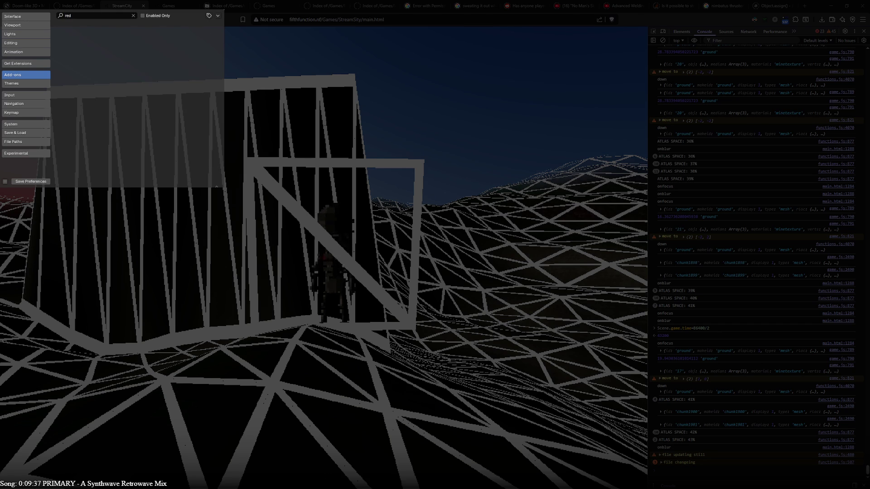
- Leave Preferences and switch to the stone high wall project window
key("alt+Tab")
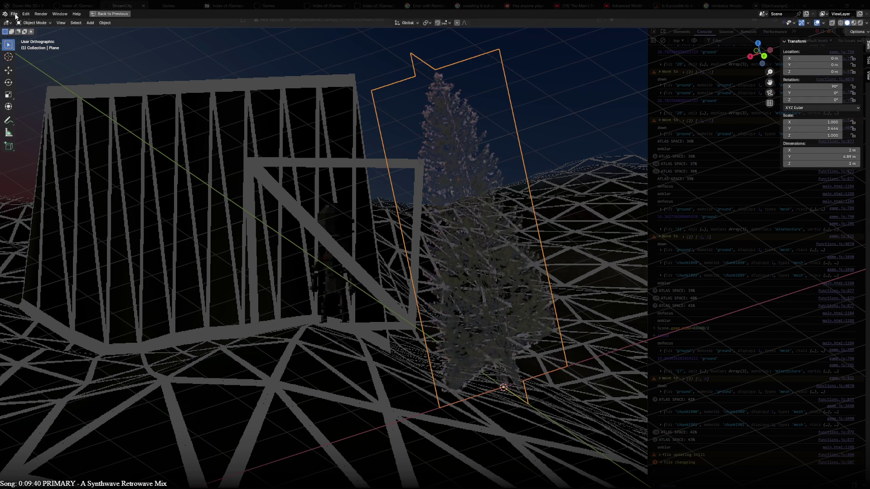
left_click(15, 15)
left_click(15, 17)
key("alt+Tab")
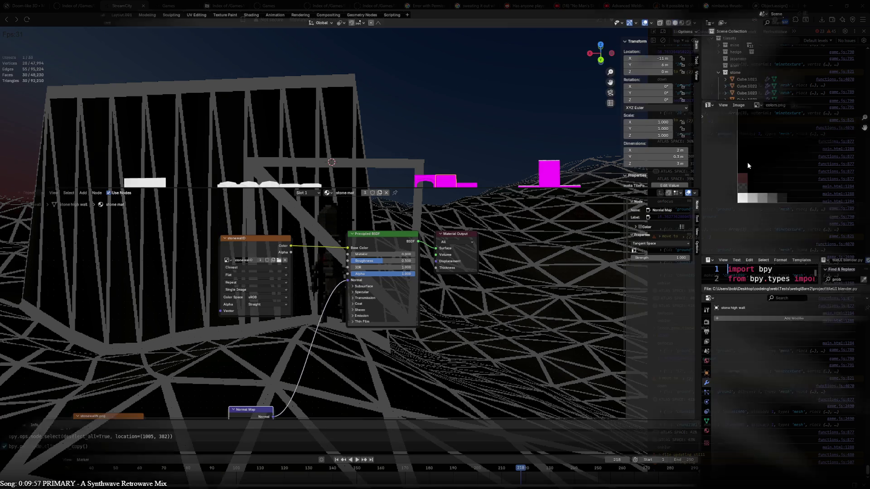
- Check File > Export formats for a RedGE exporter in this project
left_click(15, 15)
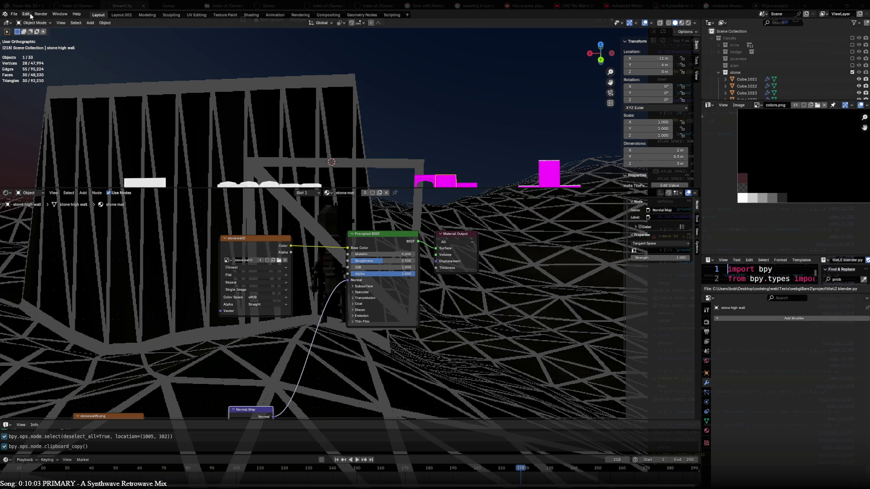
left_click(15, 16)
mouse_move(39, 118)
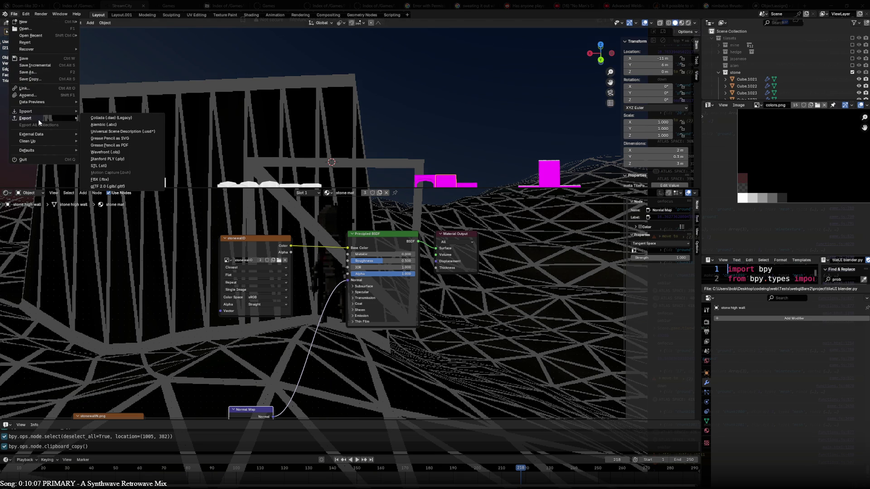
- Search the Preferences Add-ons list for 'red' to find the RedGE exporter
mouse_move(28, 18)
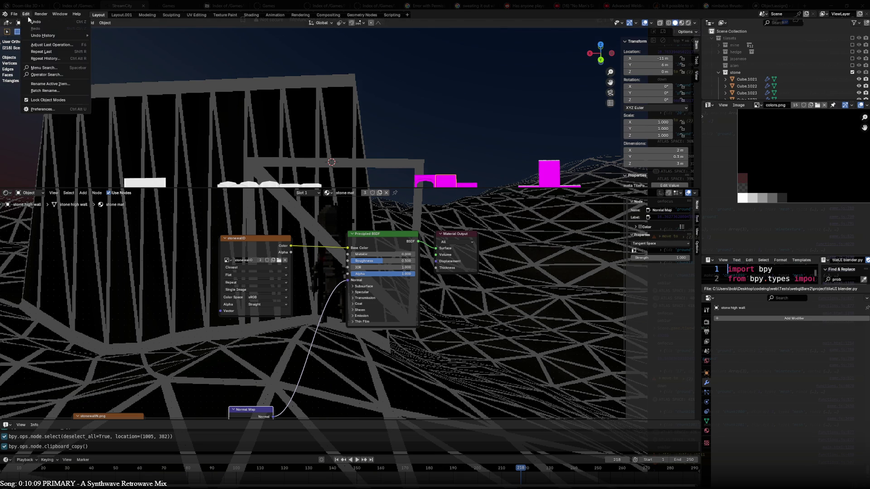
left_click(43, 109)
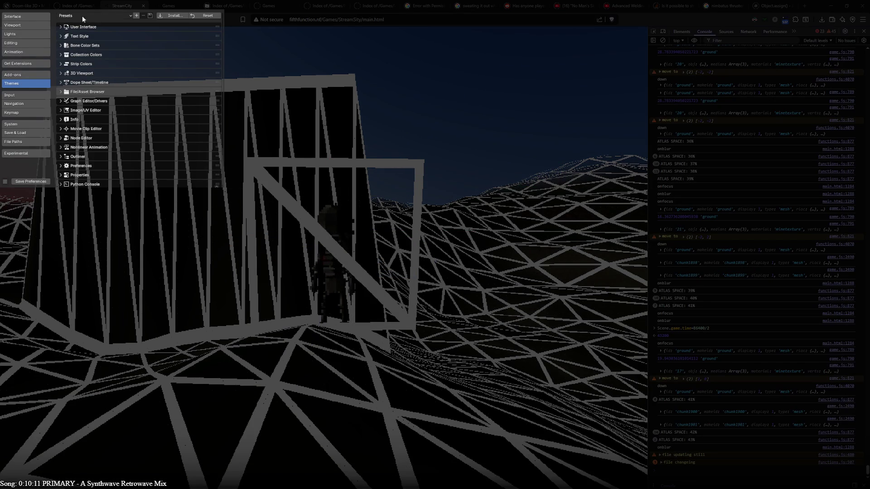
left_click(31, 76)
left_click(85, 15)
type("ews")
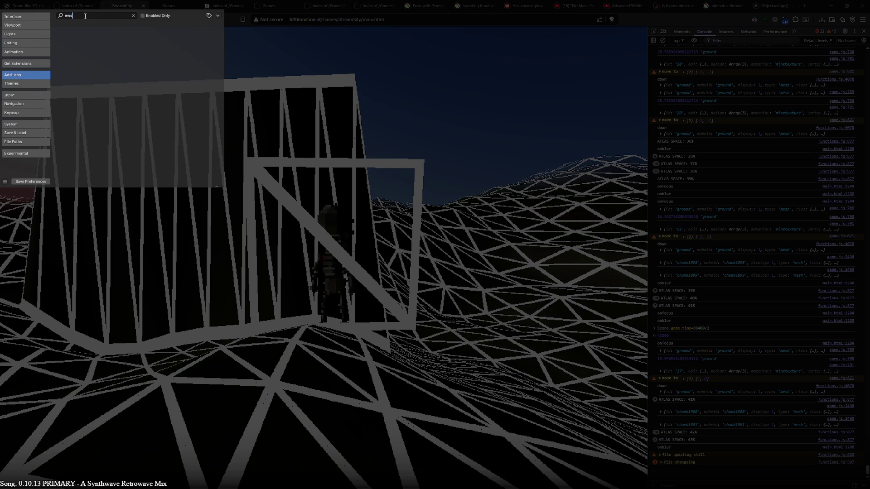
key("BackSpace")
key("BackSpace")
key("BackSpace")
type("red")
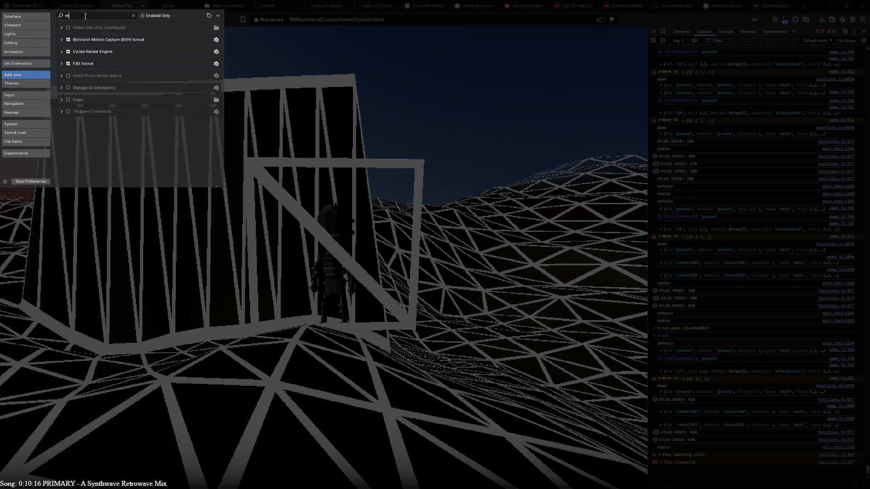
key("BackSpace")
key("BackSpace")
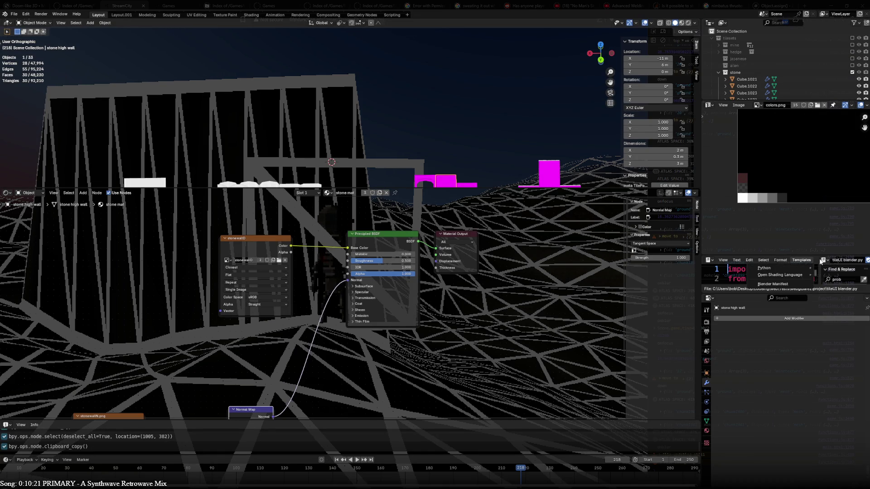
- Open the 0.6.py RedGE exporter script from the text list, then switch to the tree plane file
left_click(823, 260)
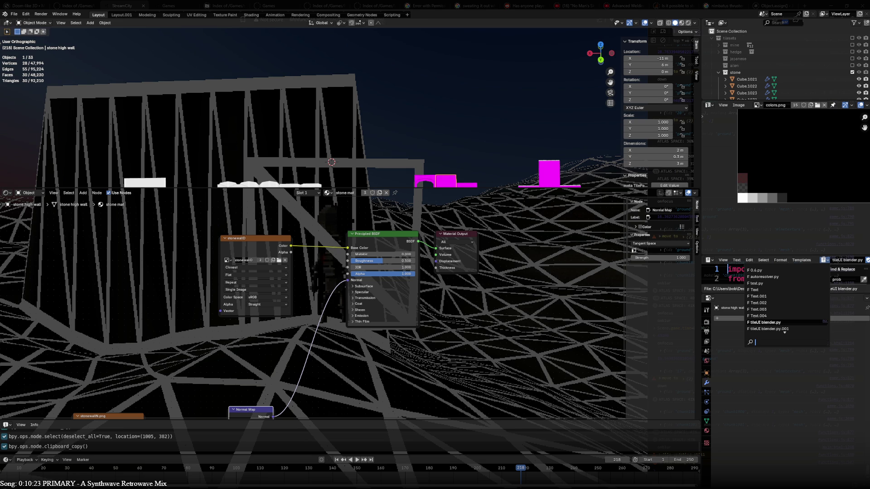
scroll(797, 324, "down", 2)
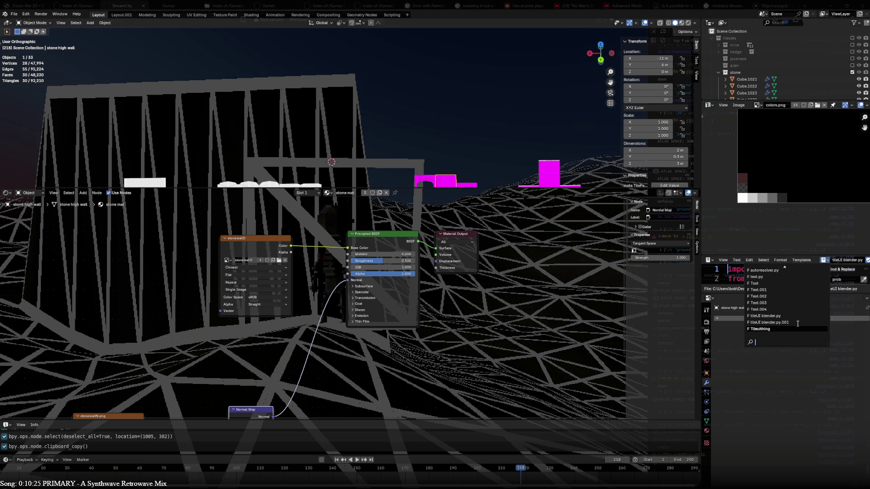
scroll(796, 312, "up", 1)
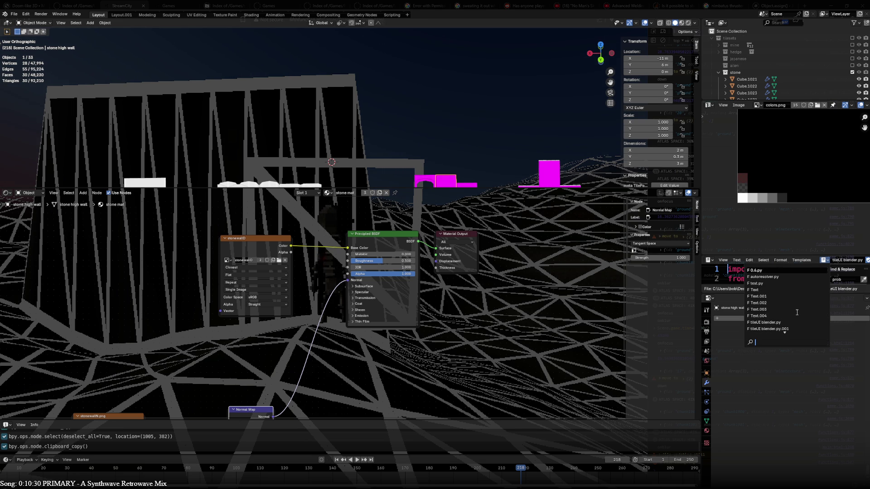
left_click(770, 269)
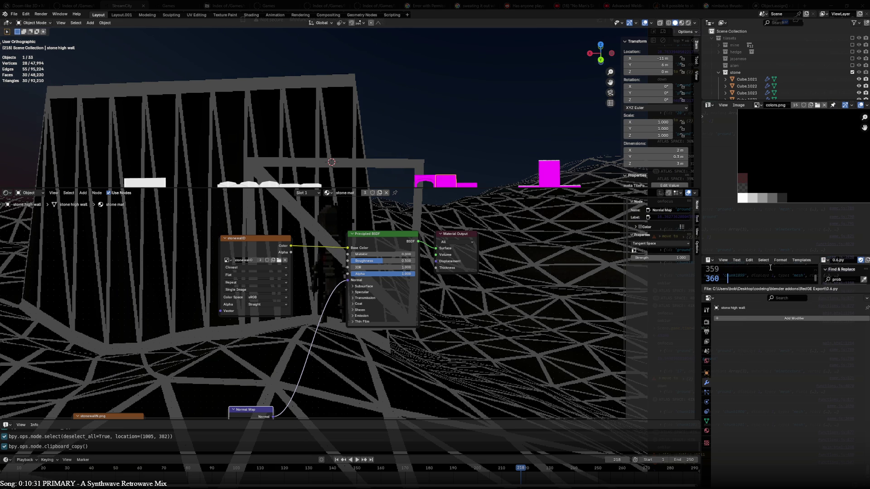
key("ctrl+space")
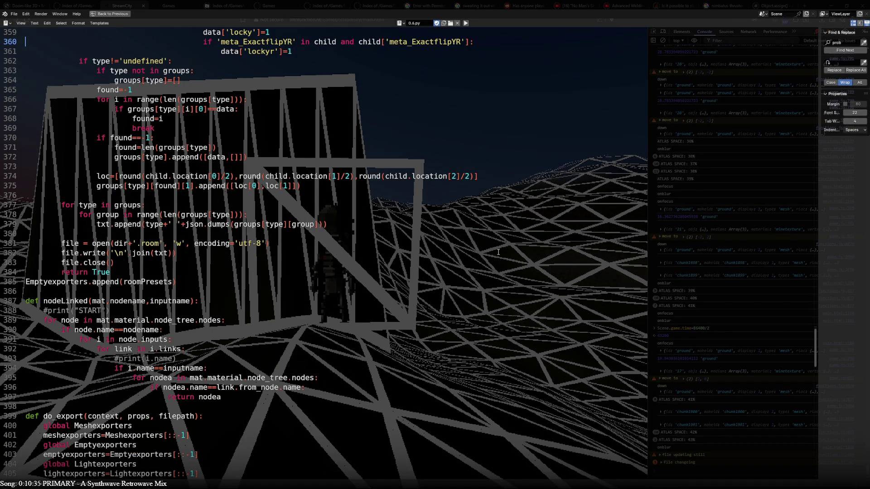
key("ctrl+space")
left_click(745, 276)
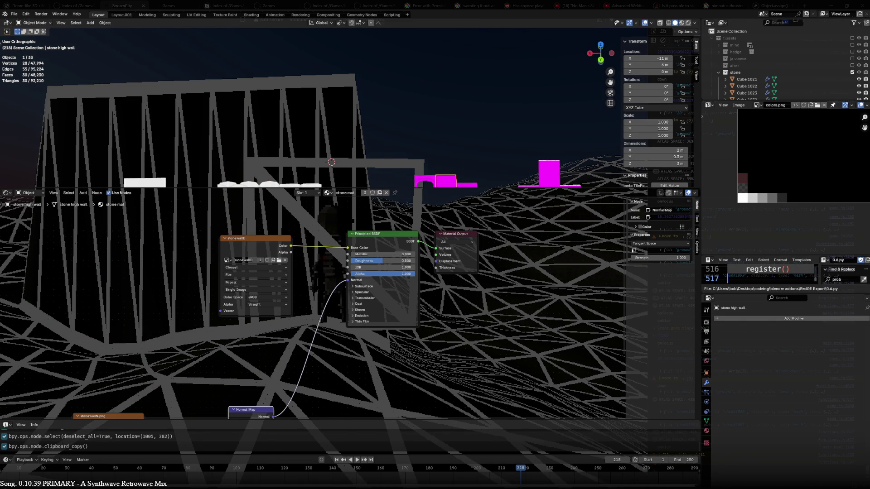
key("alt+p")
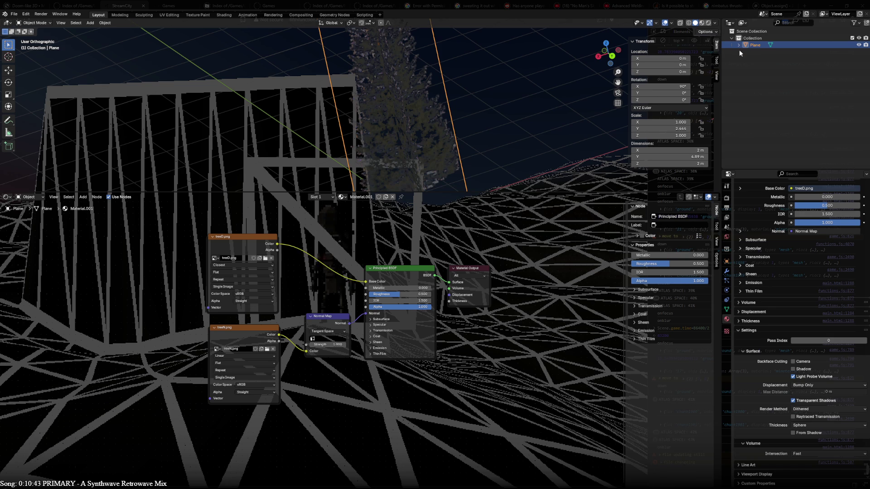
- Split the Outliner into a Text Editor and paste the exporter script into a new text
mouse_move(729, 23)
left_mouse_down()
mouse_move(741, 163)
mouse_move(724, 150)
mouse_move(724, 117)
left_mouse_up()
left_click(730, 129)
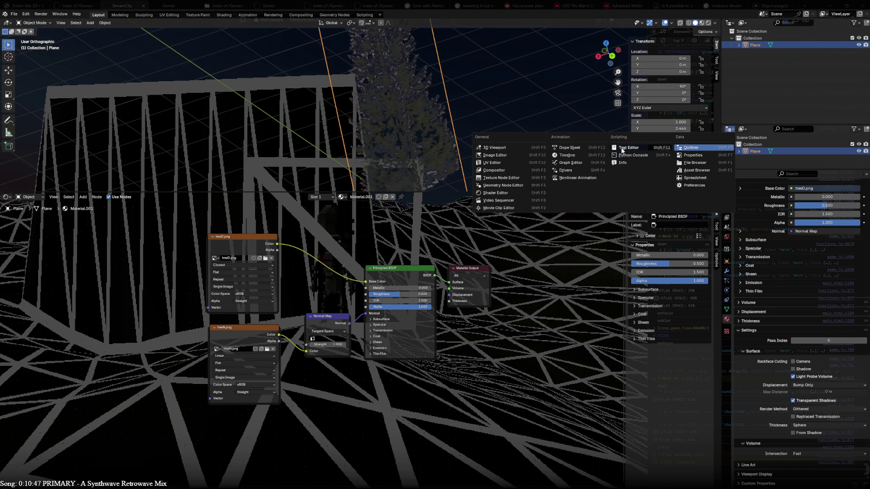
left_click(642, 158)
left_click(814, 129)
key("ctrl+v")
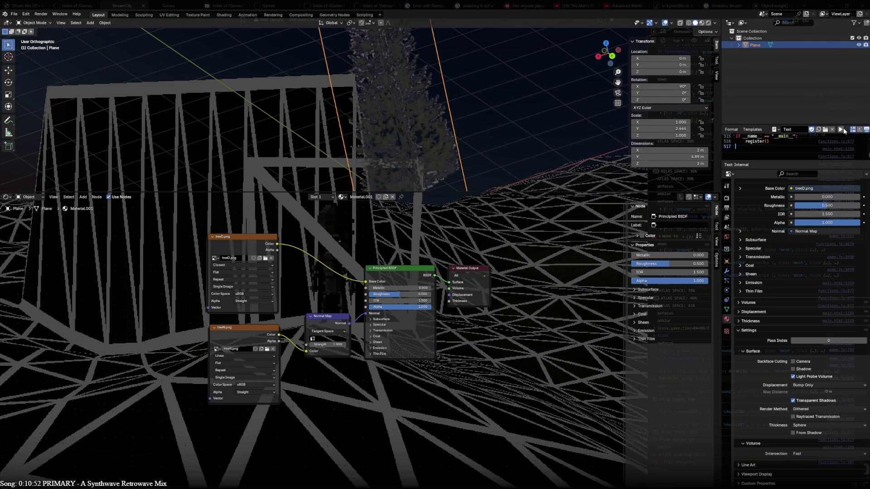
- Start an export with File > Export > BlenderToRedGE (.obj)
left_click(15, 14)
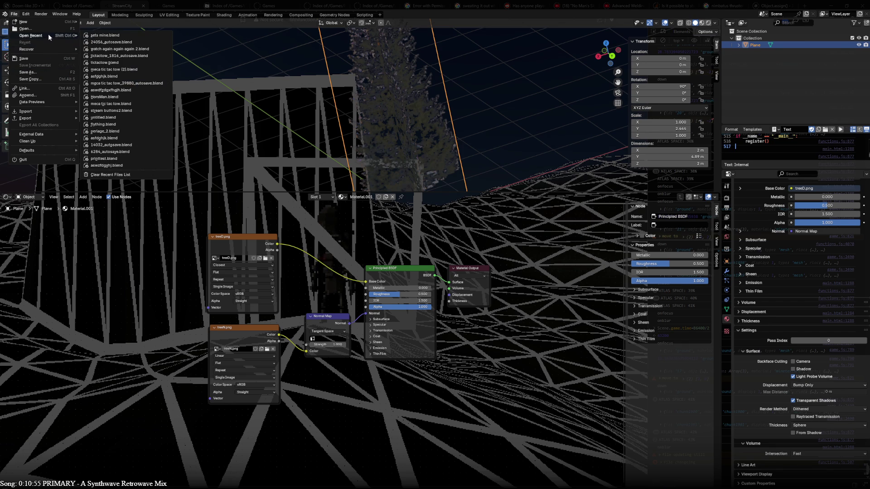
mouse_move(42, 35)
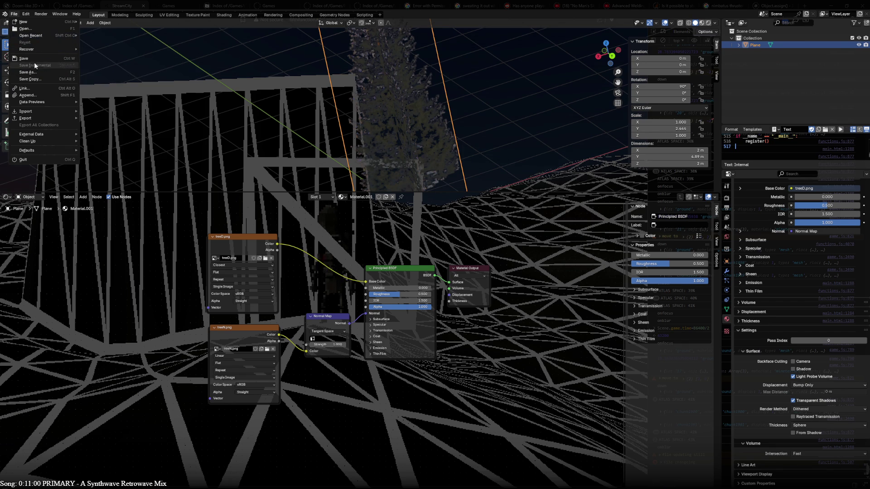
mouse_move(41, 119)
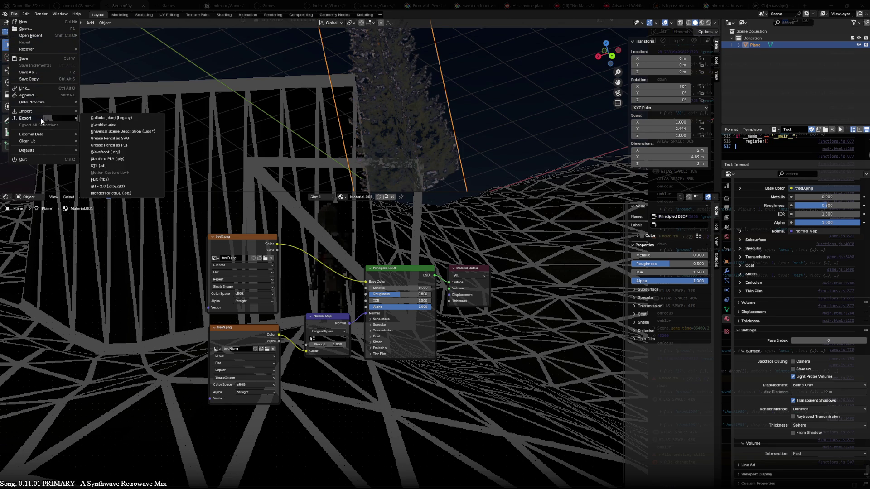
left_click(125, 194)
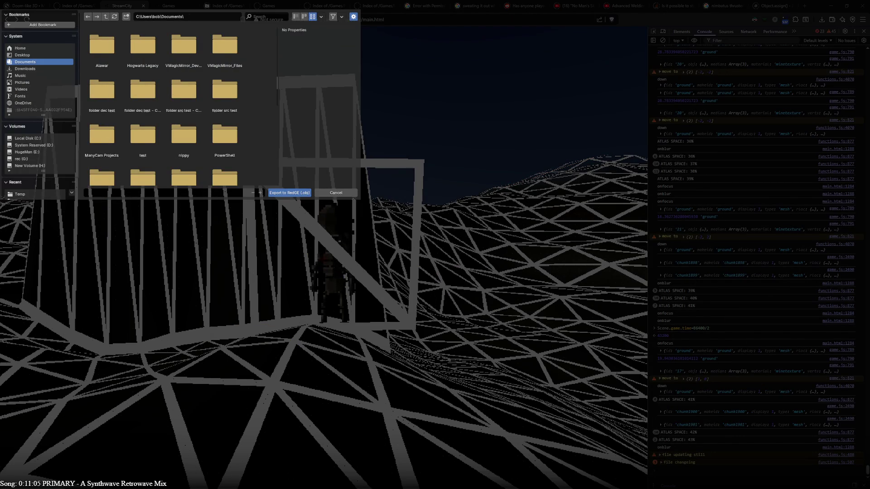
- Navigate the export browser to codeing\web\Games\StreamSity\level\map
key("Return")
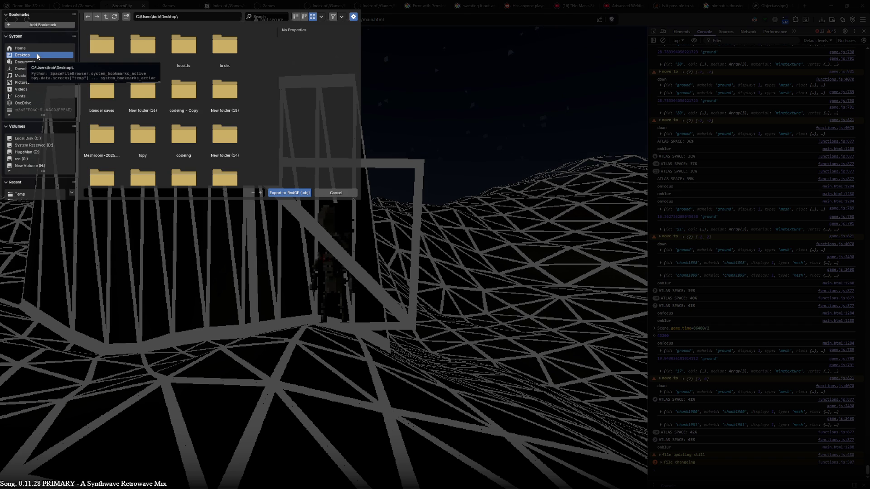
double_click(182, 136)
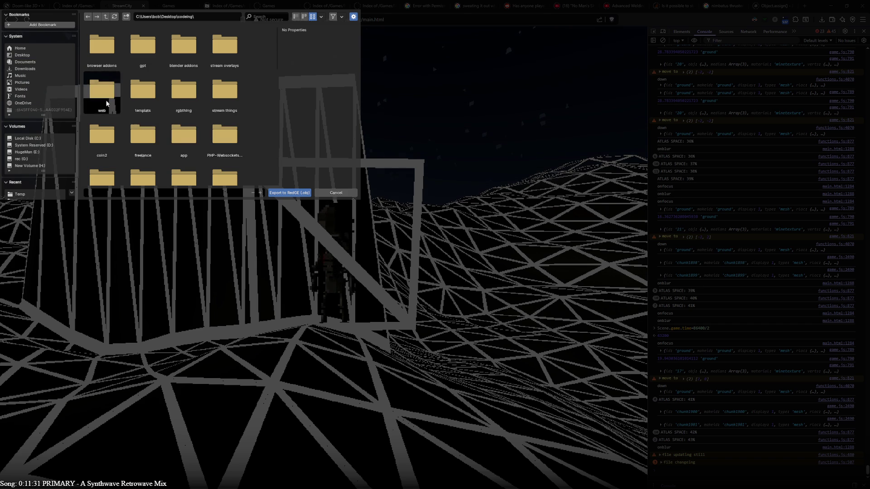
double_click(104, 100)
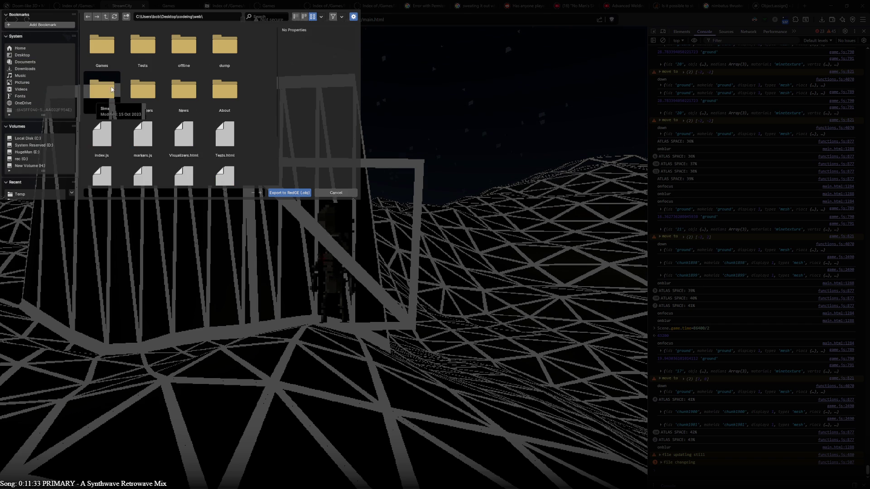
double_click(107, 58)
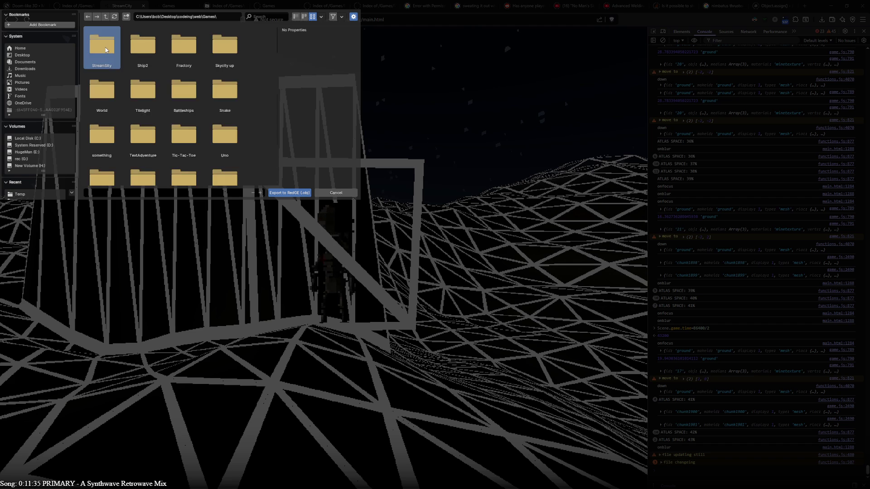
double_click(107, 52)
double_click(101, 45)
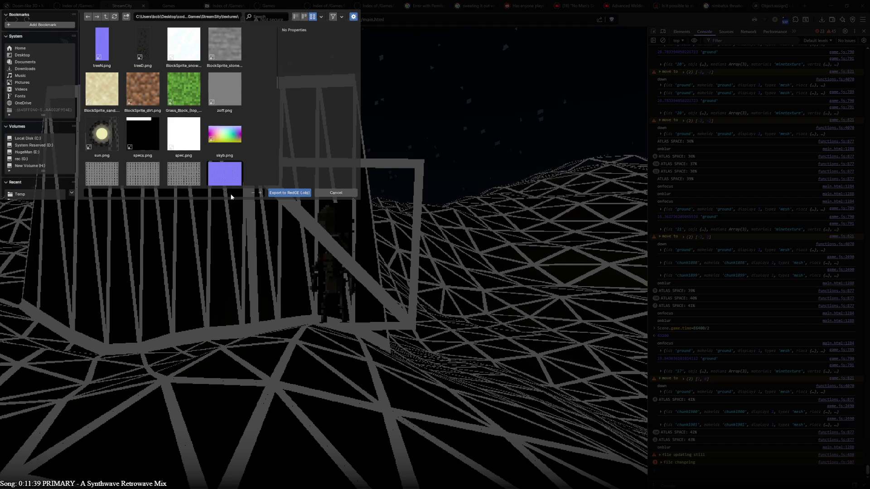
left_click(105, 16)
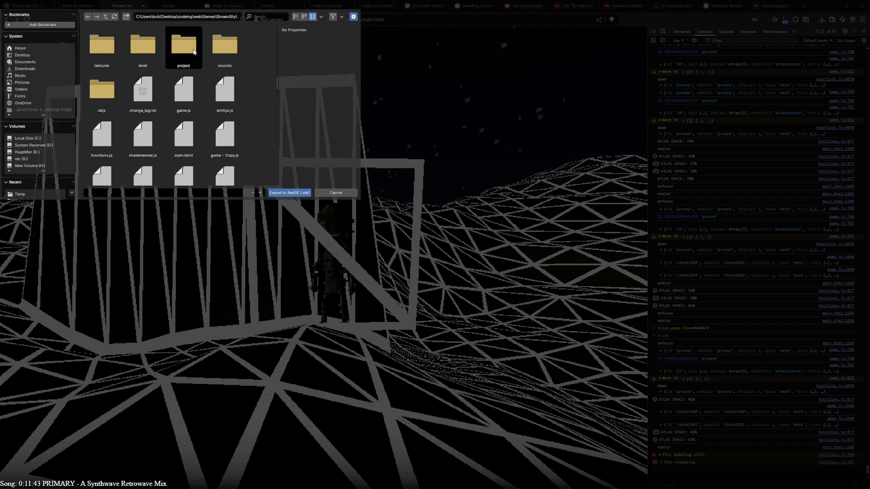
double_click(145, 52)
double_click(145, 52)
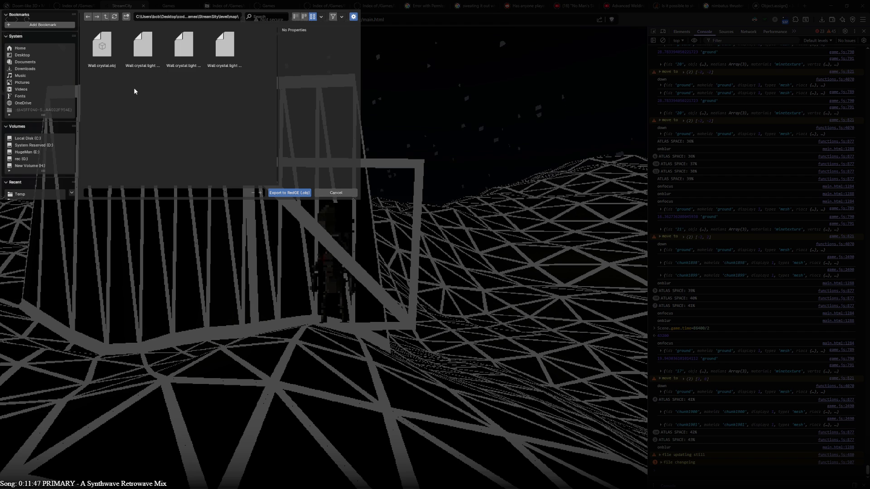
- Delete the old Wall crystal light and Wall crystal .obj files from the map folder
left_click(216, 57)
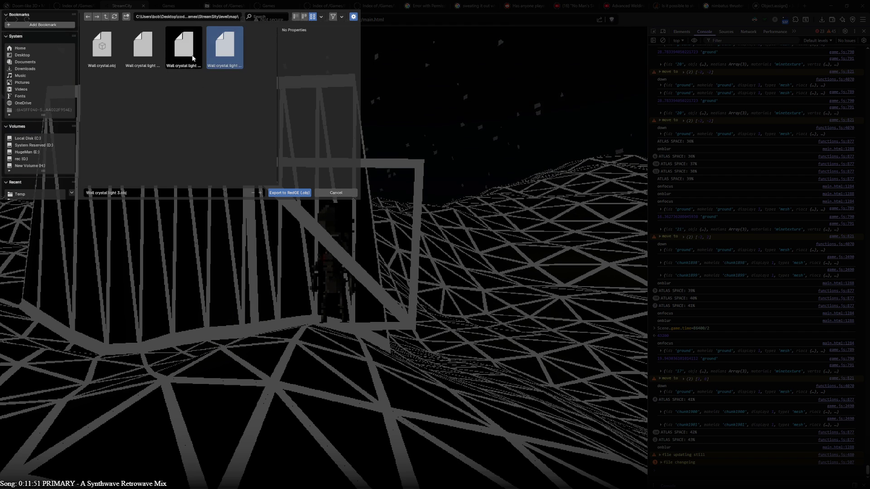
left_click(178, 56)
left_click(139, 55)
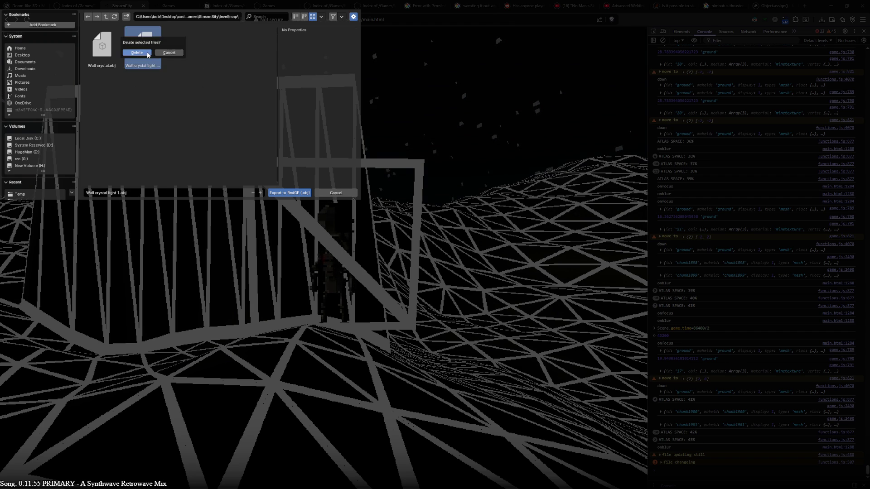
left_click(102, 48)
left_click(120, 193)
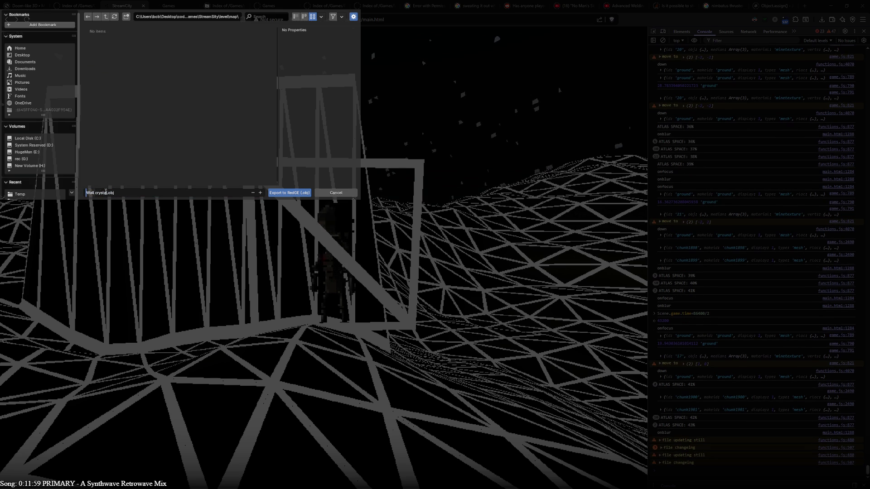
- Set the file name to tree.obj and export
key("Home")
key("ctrl+Delete")
key("ctrl+Delete")
type("tree")
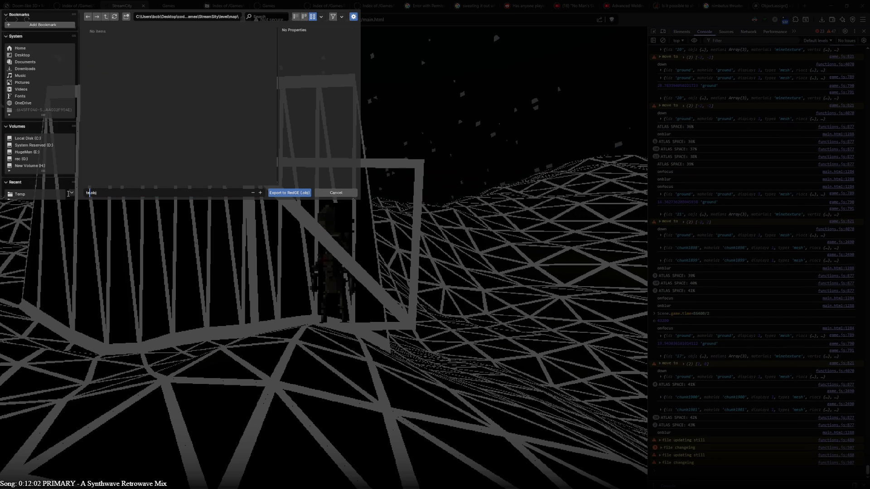
key("Return")
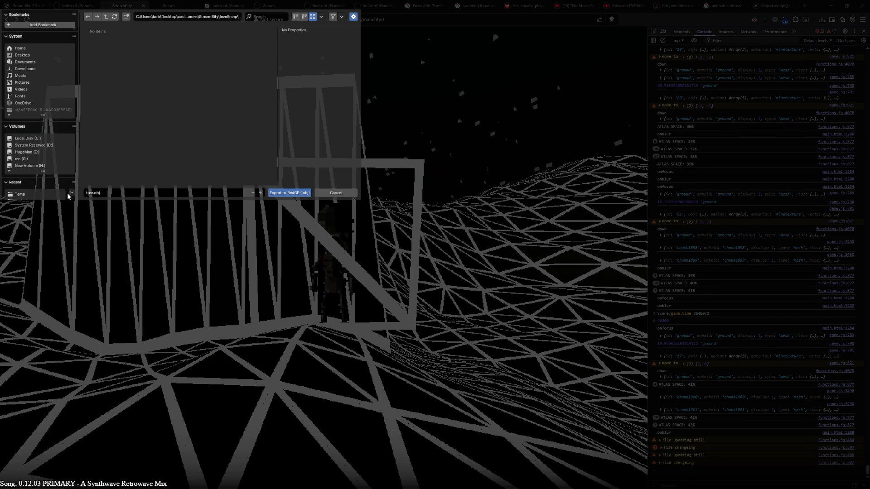
left_click(289, 192)
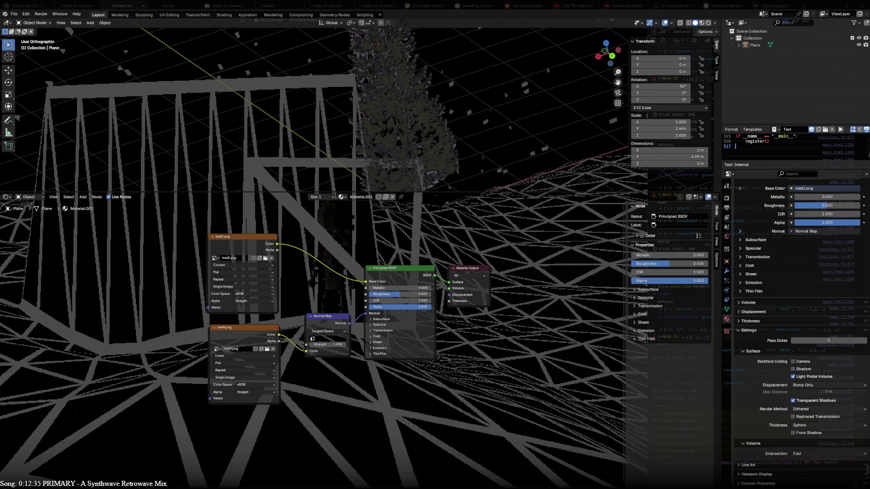
- Rename the Plane object to tree, then open the exported tree.obj in Notepad++
left_click(424, 162)
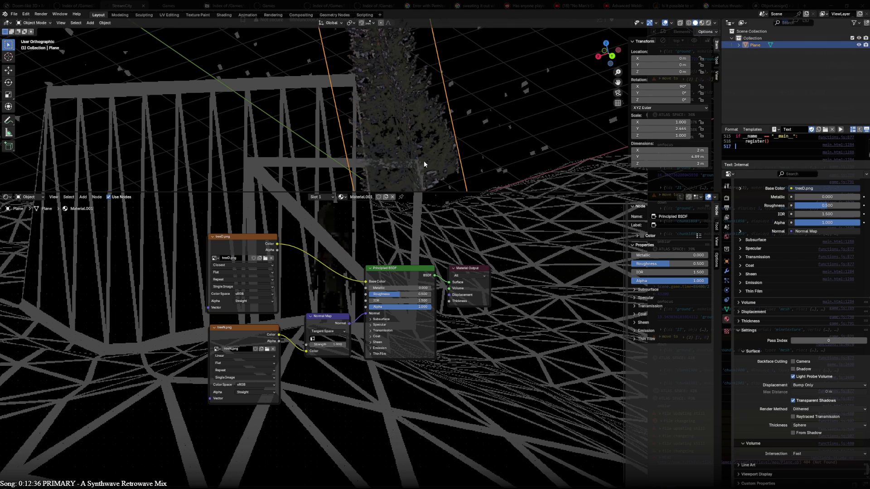
double_click(756, 45)
key("BackSpace")
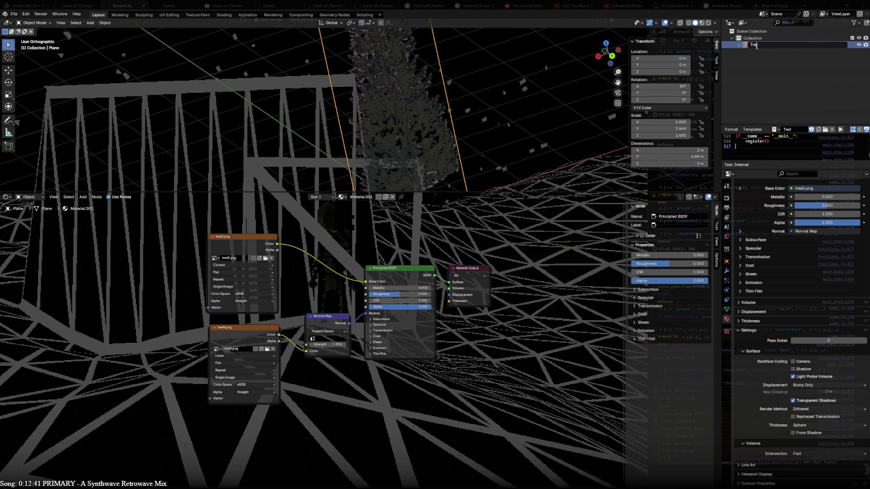
type("tree")
key("Return")
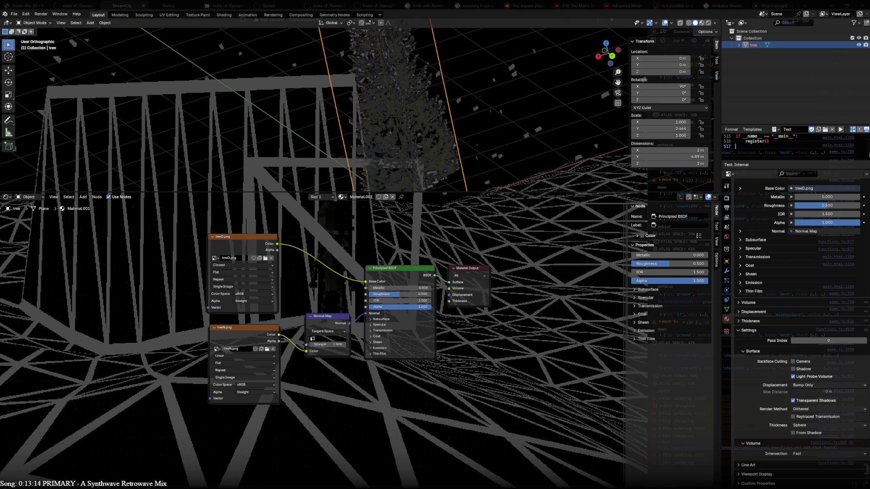
key("alt+Tab")
key("ctrl+shift+t")
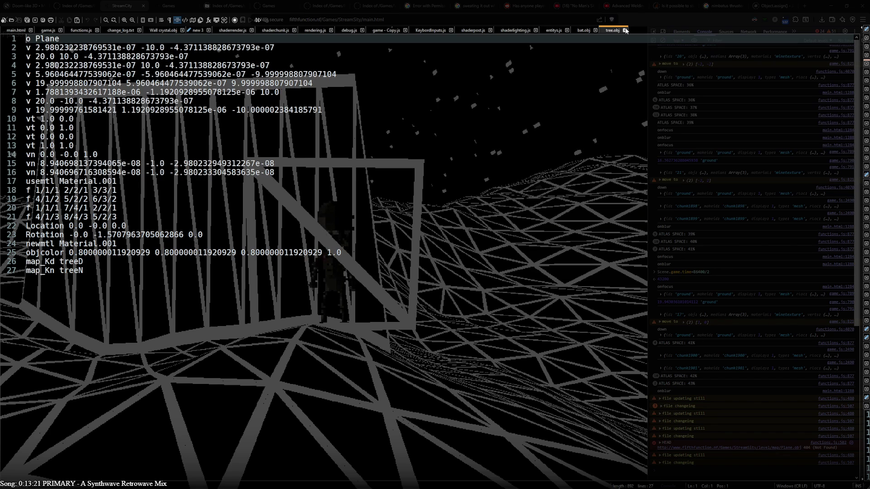
- Close the tree.obj tab to return to game.js
left_click(625, 30)
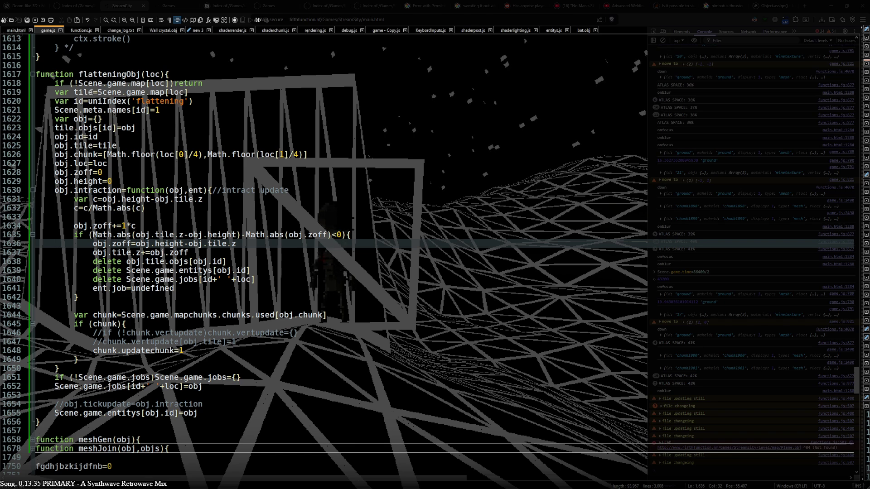
scroll(90, 92, "down", 7)
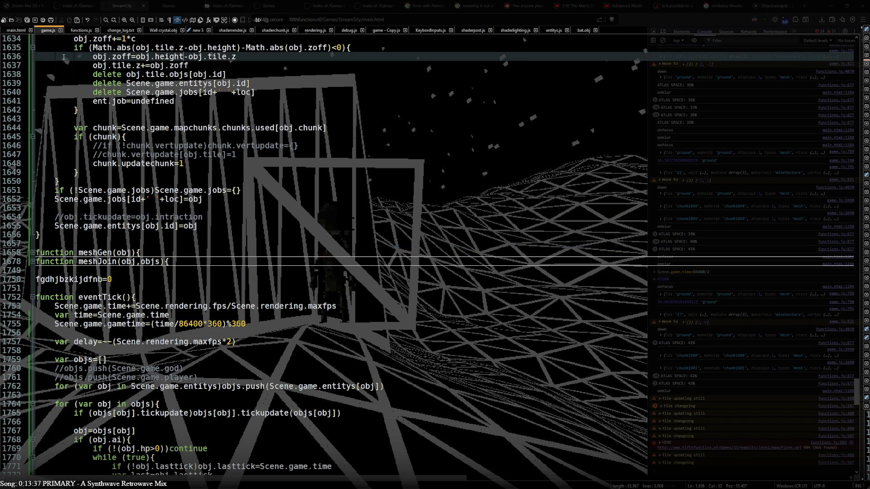